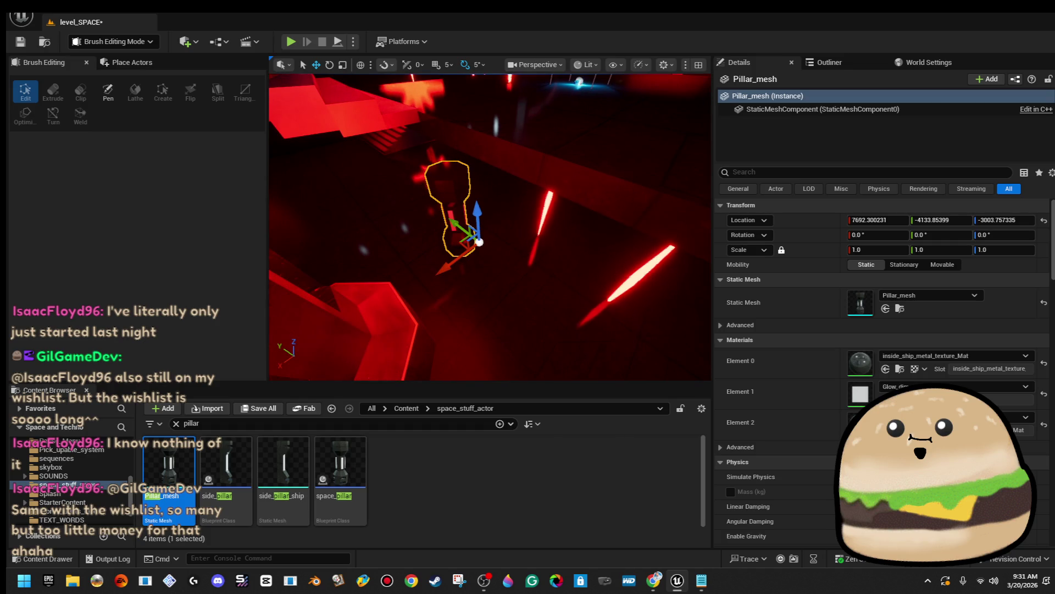
Step: Set material Element 1 of Pillar_mesh to Black_plain
click(956, 387)
text(black_)
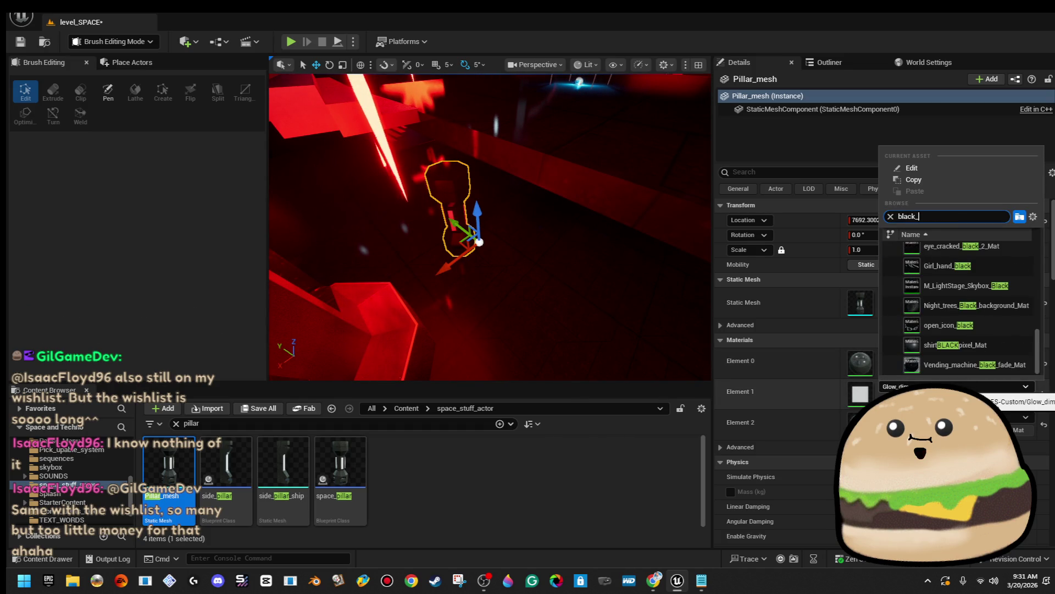
scroll(962, 305, up, 3)
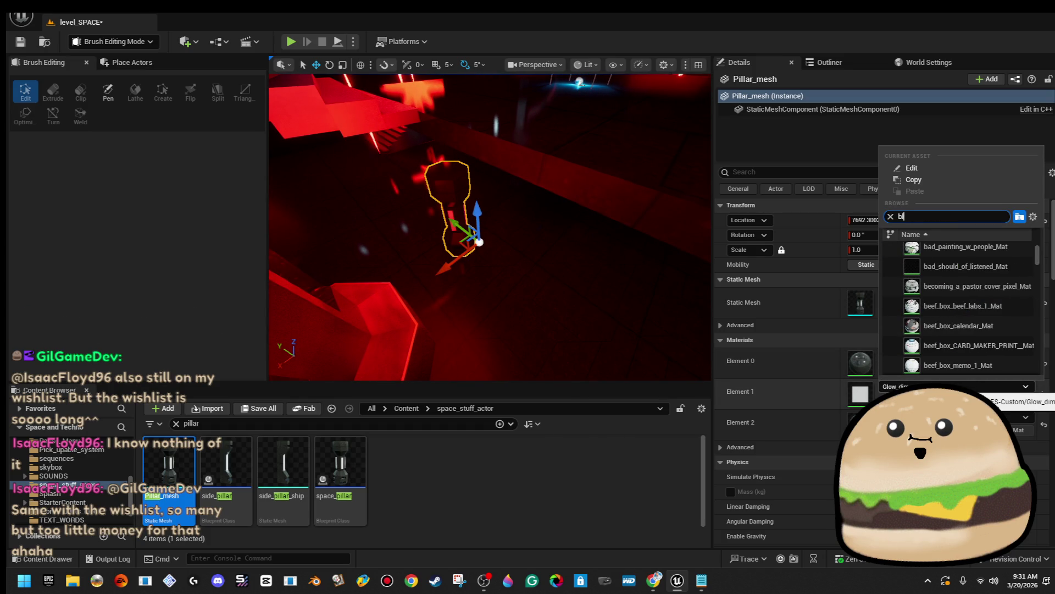
text(pl)
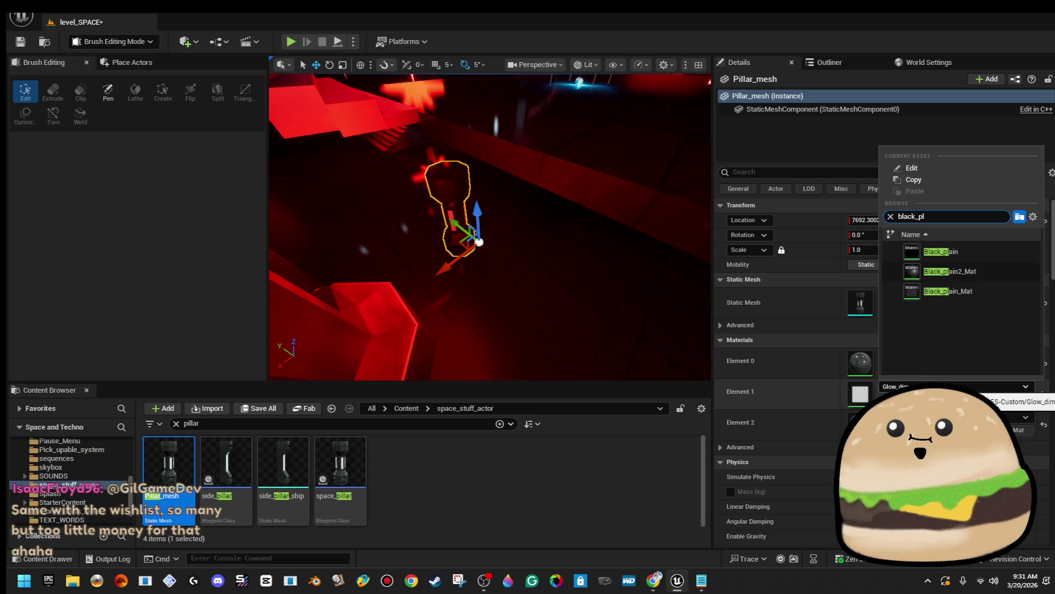
key(Escape)
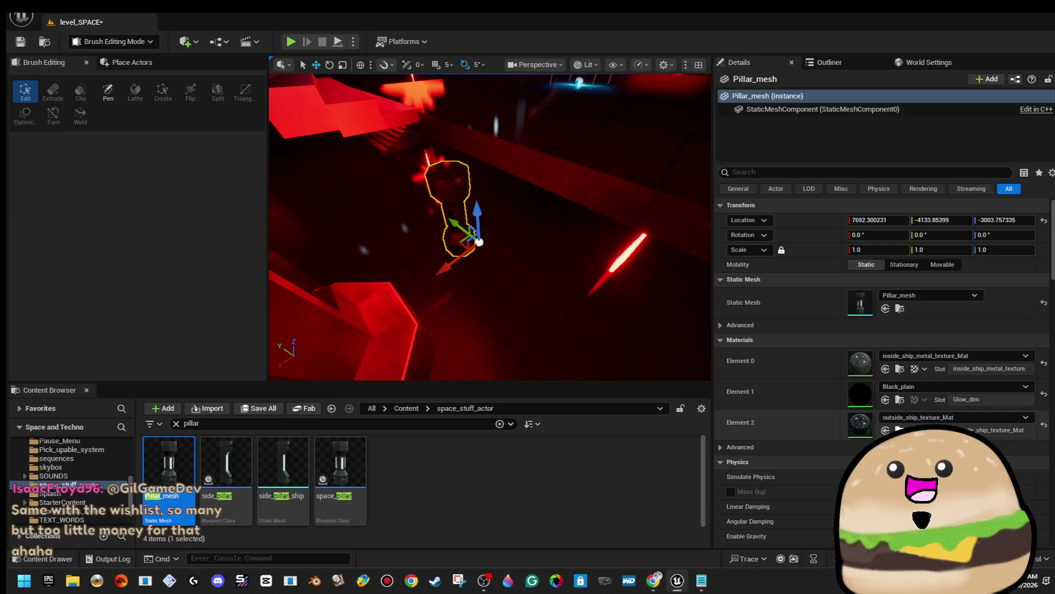
Step: Assign M_Metal_Brushed_Nickel to Elements 2 and 0, then scale the pillar up uniformly
click(1026, 417)
key(BackSpace)
text(bru)
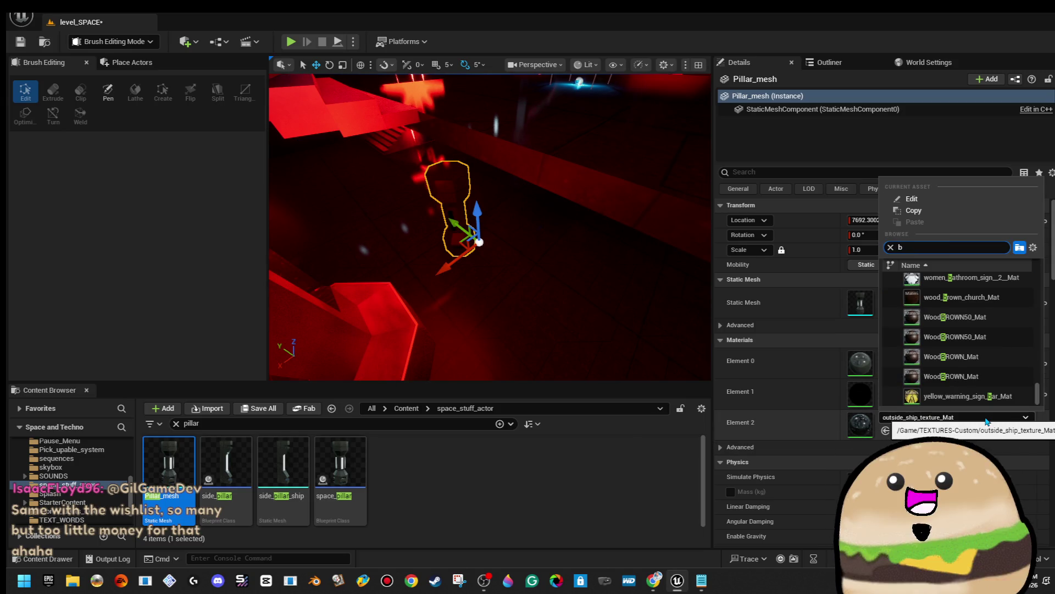
click(960, 282)
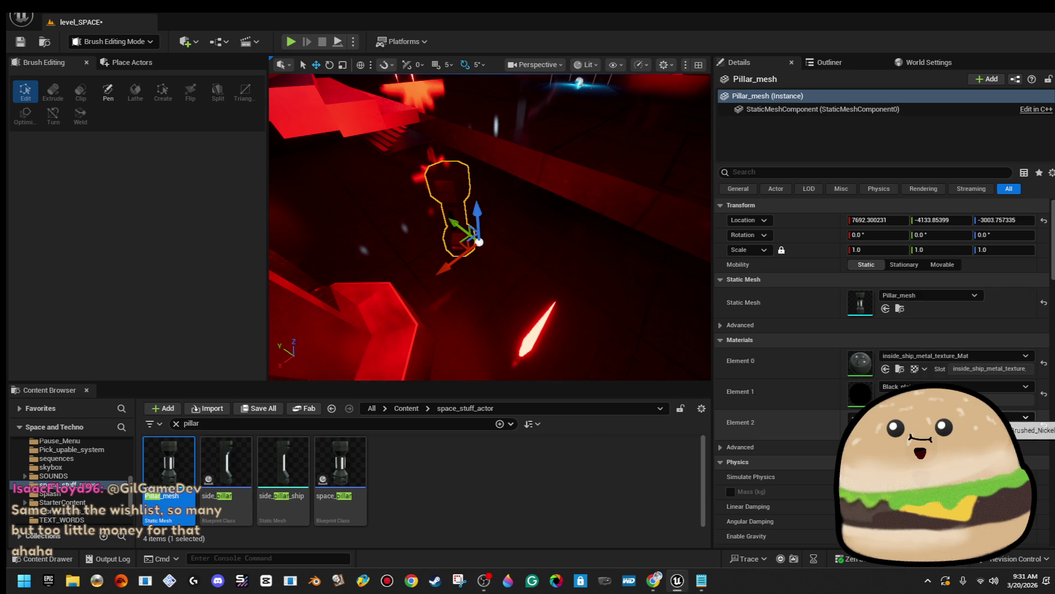
click(990, 354)
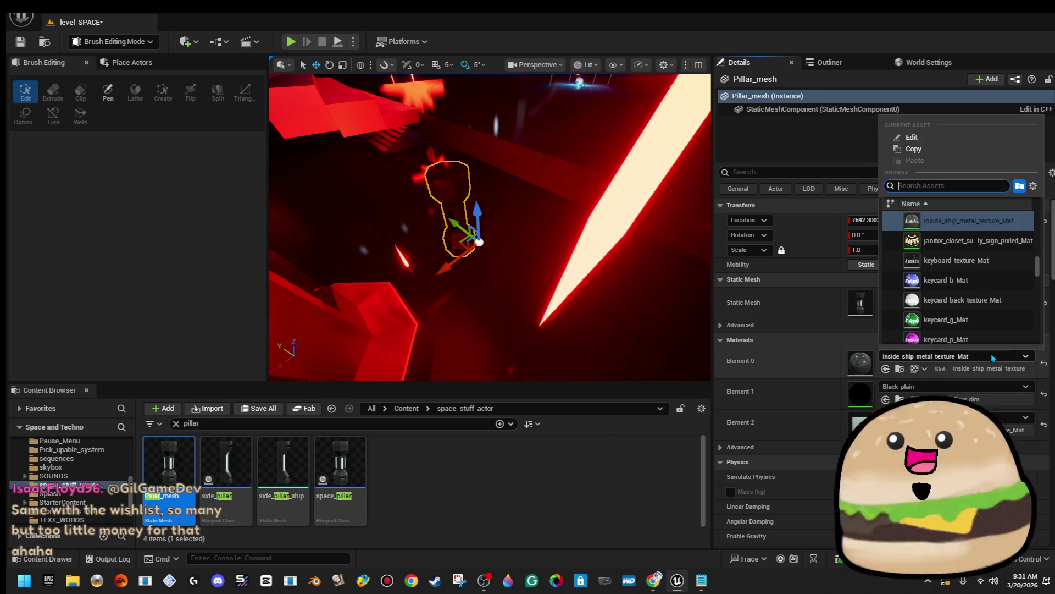
text(brush)
click(959, 216)
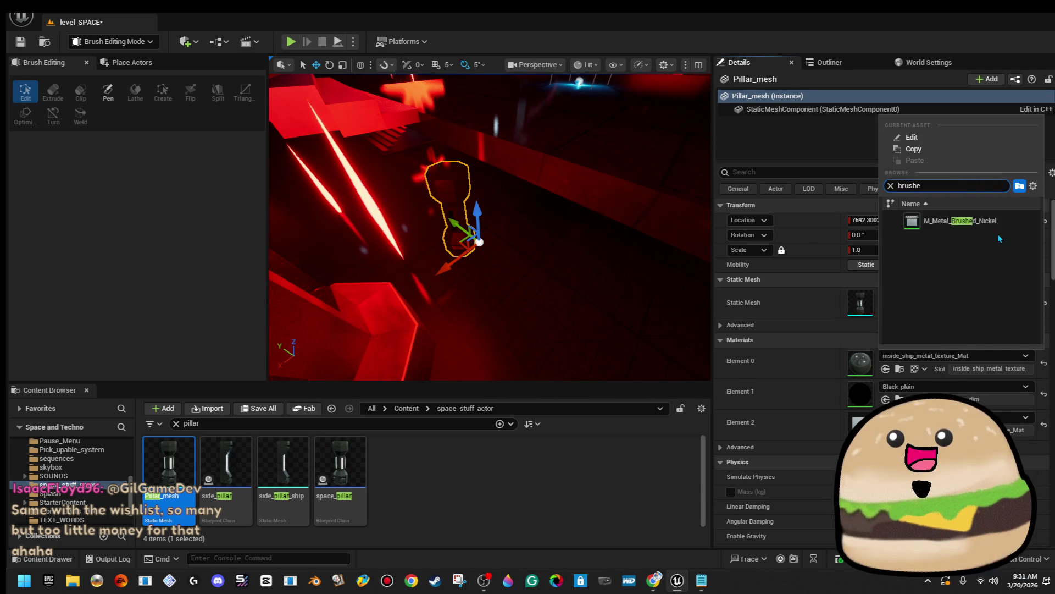
drag(489, 226, 489, 227)
drag(528, 296, 548, 281)
Step: Scale the pillar to 1.295584 and shift it along the X axis
drag(489, 226, 489, 226)
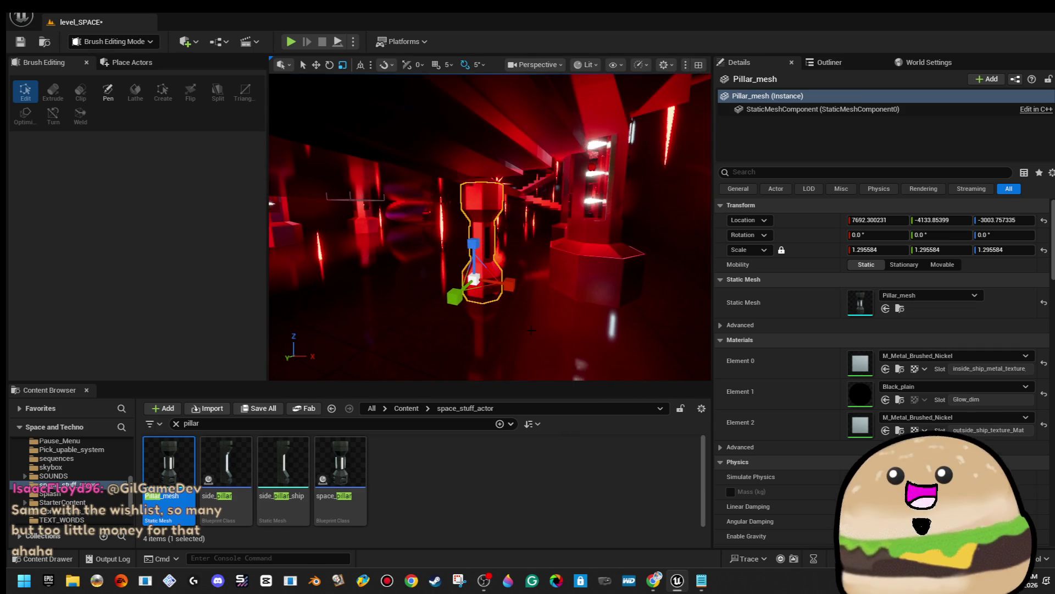
mouse_move(519, 285)
mouse_down()
mouse_move(491, 285)
mouse_move(508, 297)
mouse_up()
key(f)
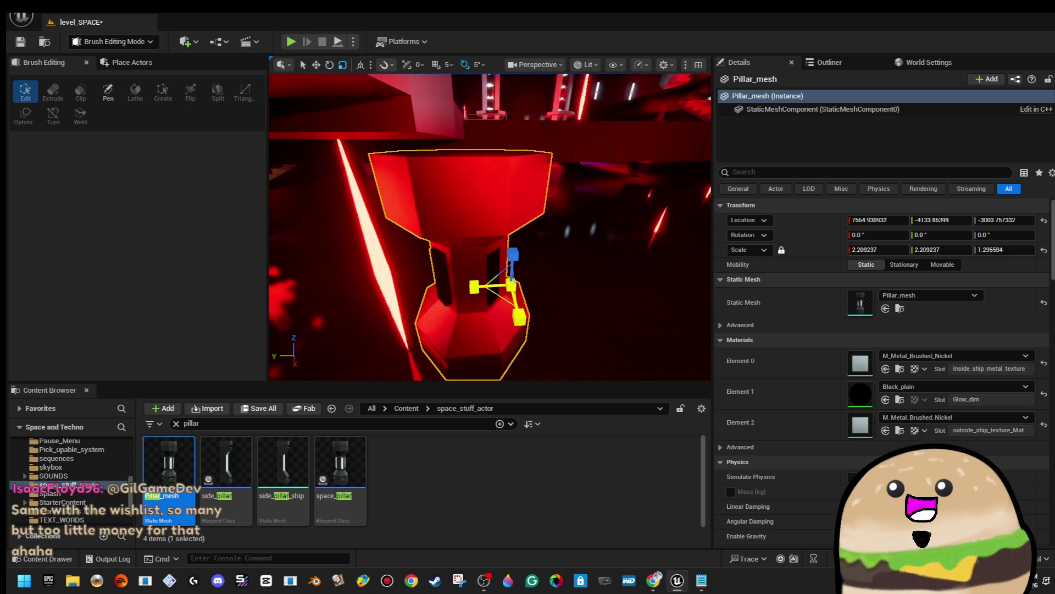
Step: Alt-drag the pillar to duplicate it as Pillar_mesh2, offset along X toward the staircase
key(s)
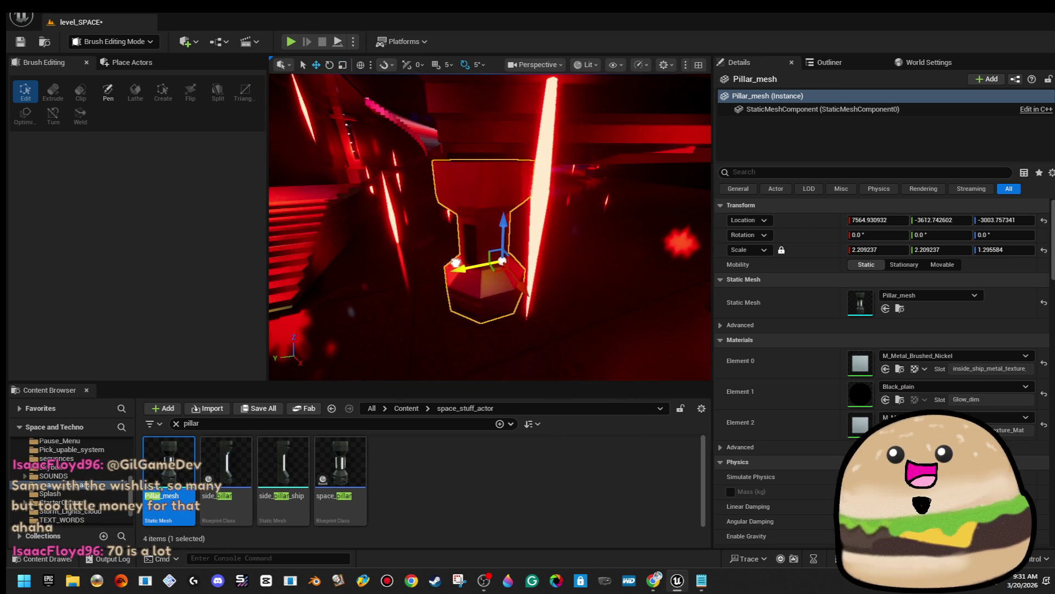
key(d)
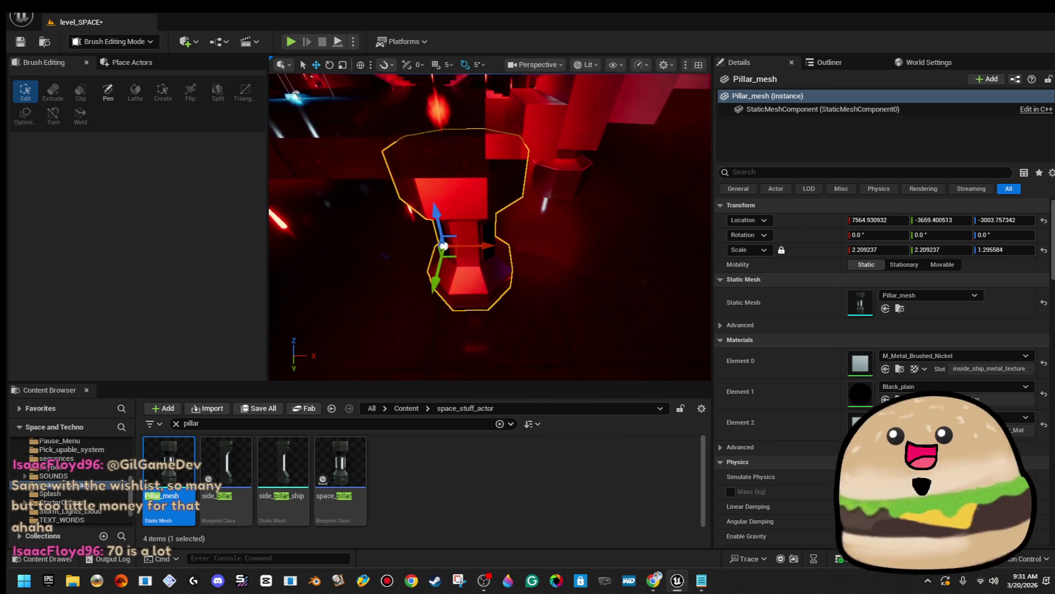
key(s)
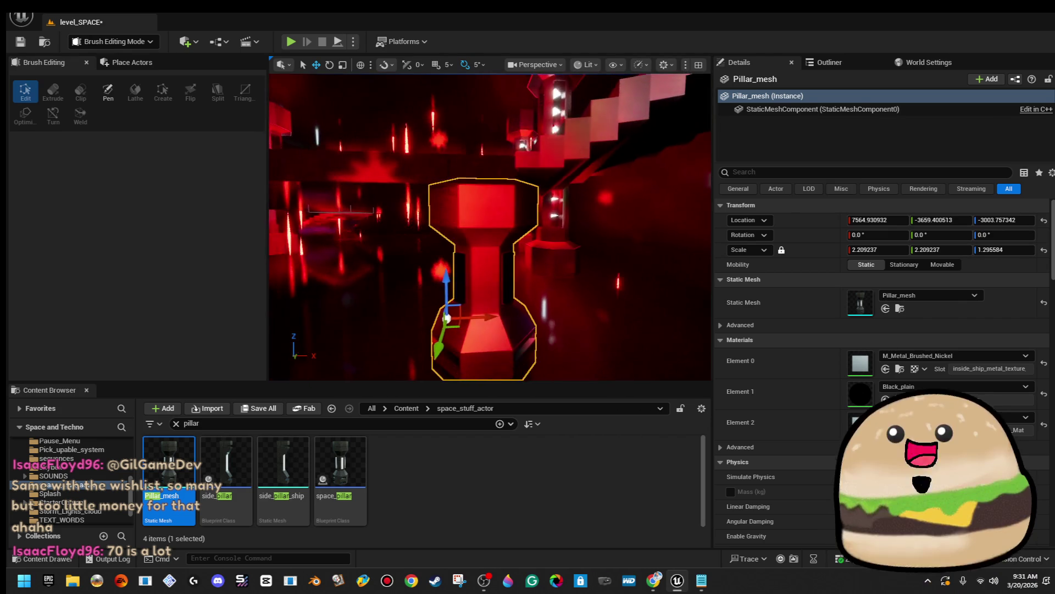
key(d)
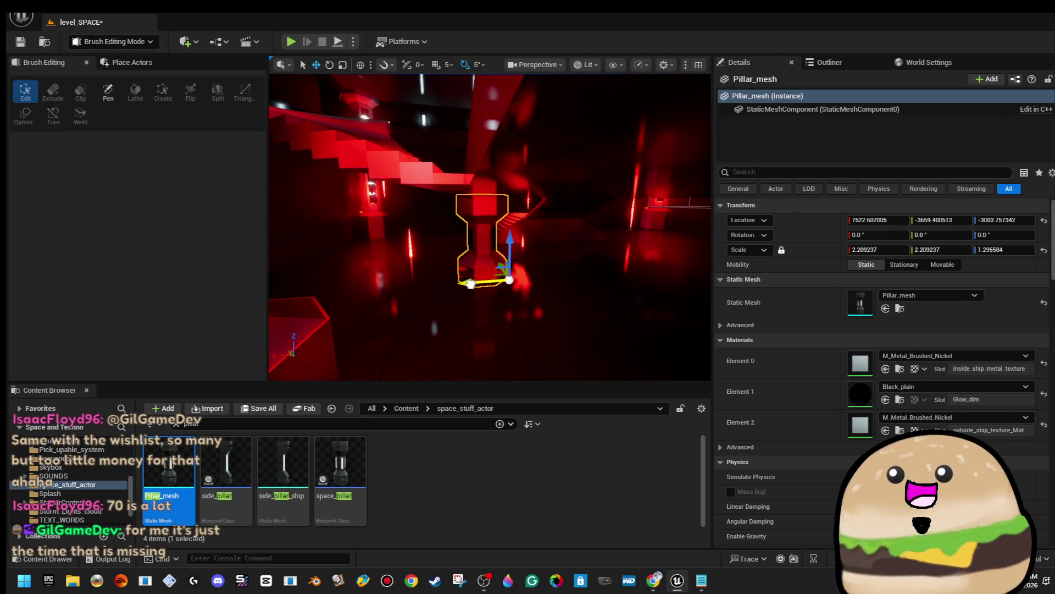
key(d)
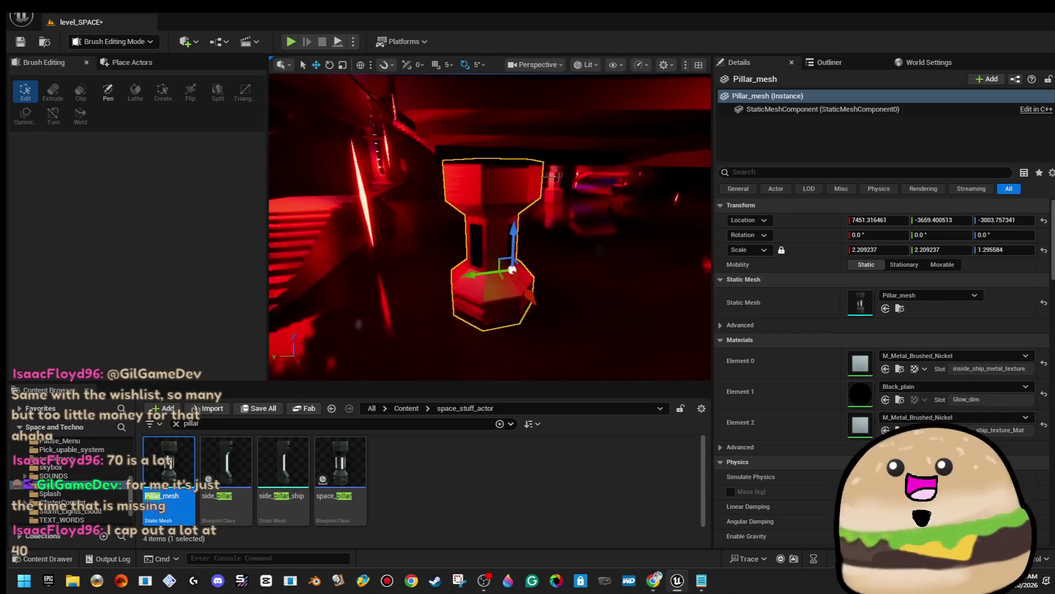
key(a)
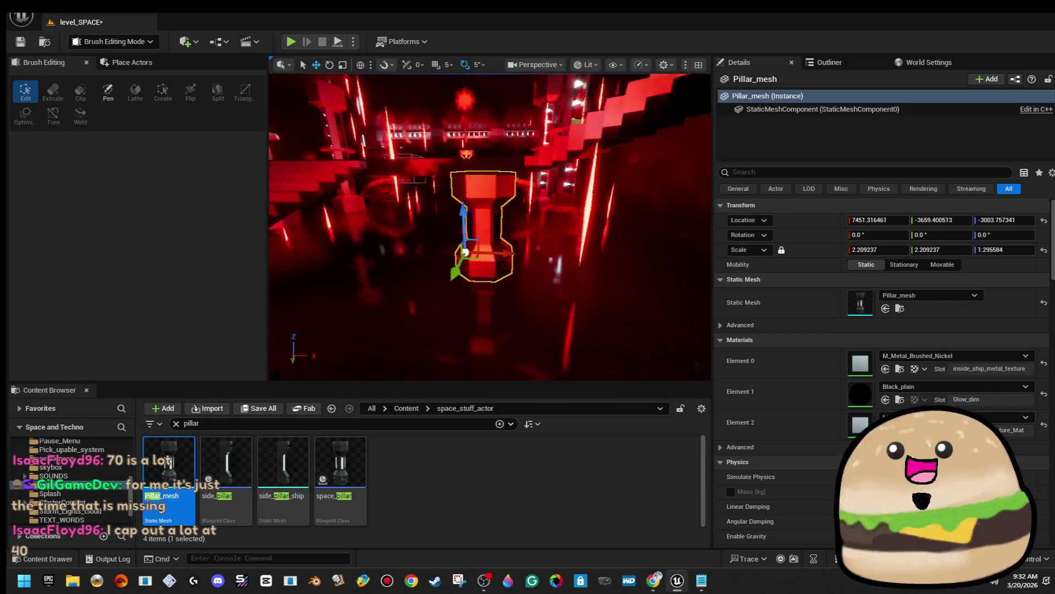
key(a)
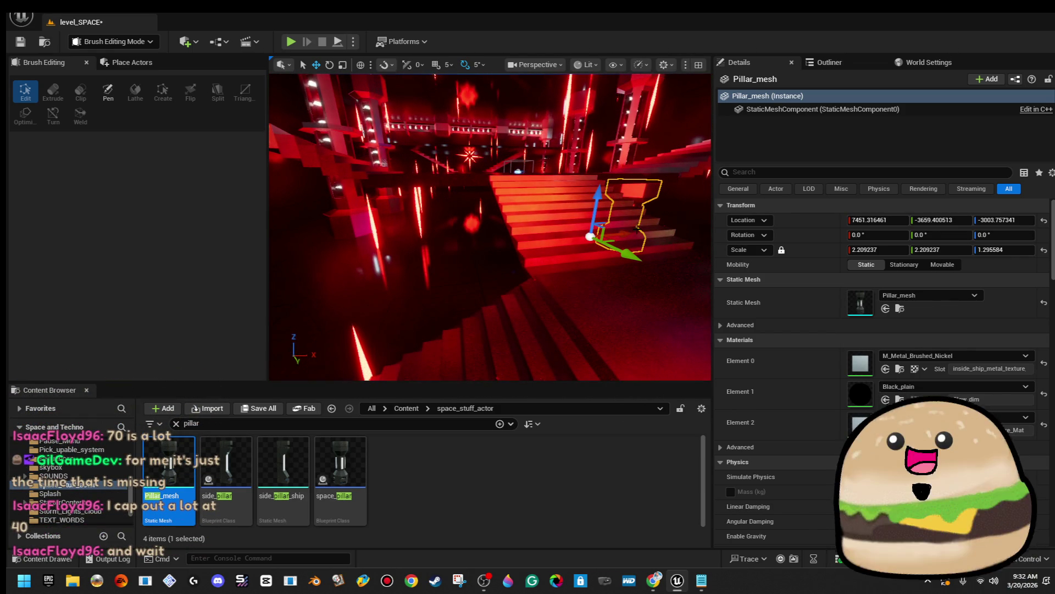
alt+drag(627, 232, 507, 249)
key(f)
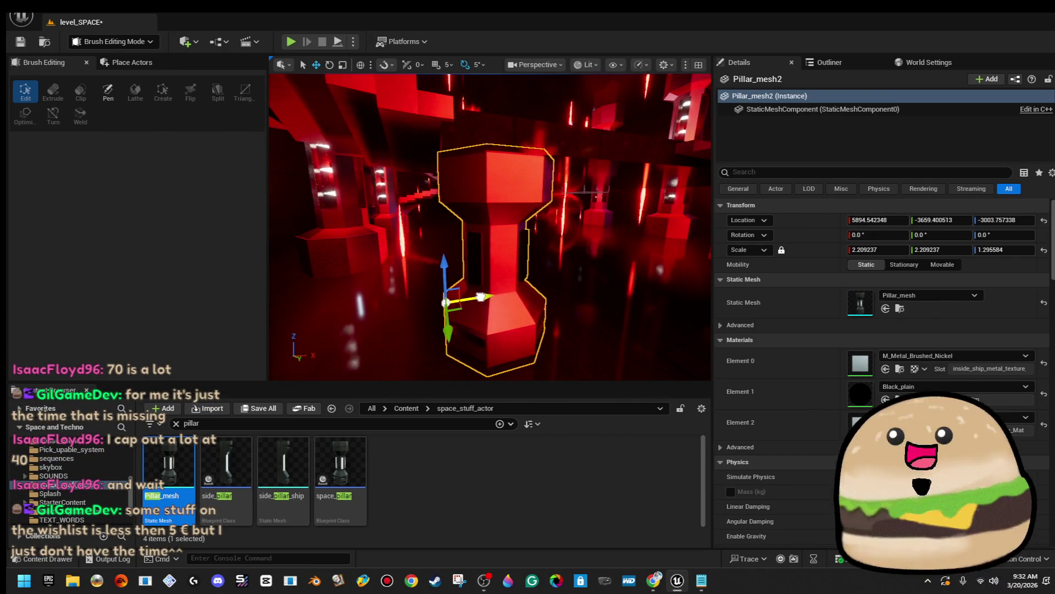
Step: Select two pillars and Alt-drag them along Y, extending the row to Pillar_mesh6
key(s)
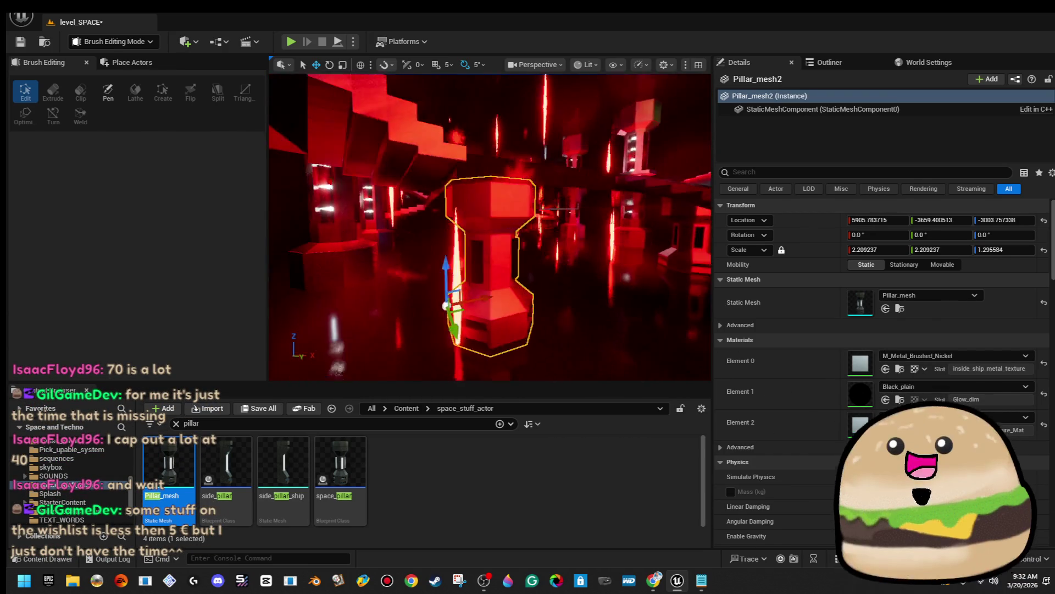
key(s)
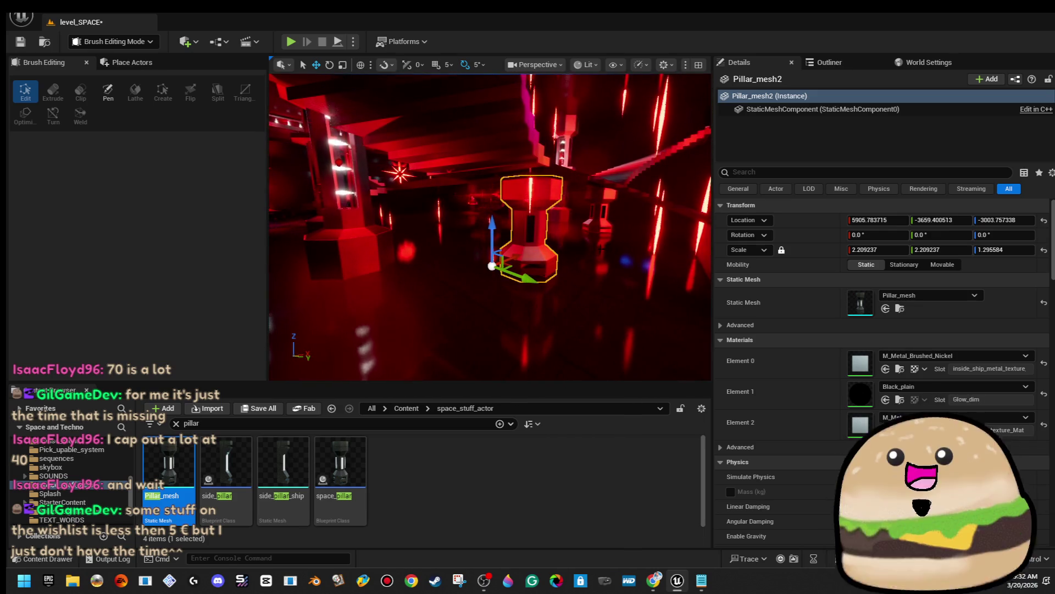
ctrl+click(604, 235)
mouse_move(600, 233)
shift+mouse_down()
mouse_move(516, 253)
mouse_move(495, 231)
shift+mouse_up()
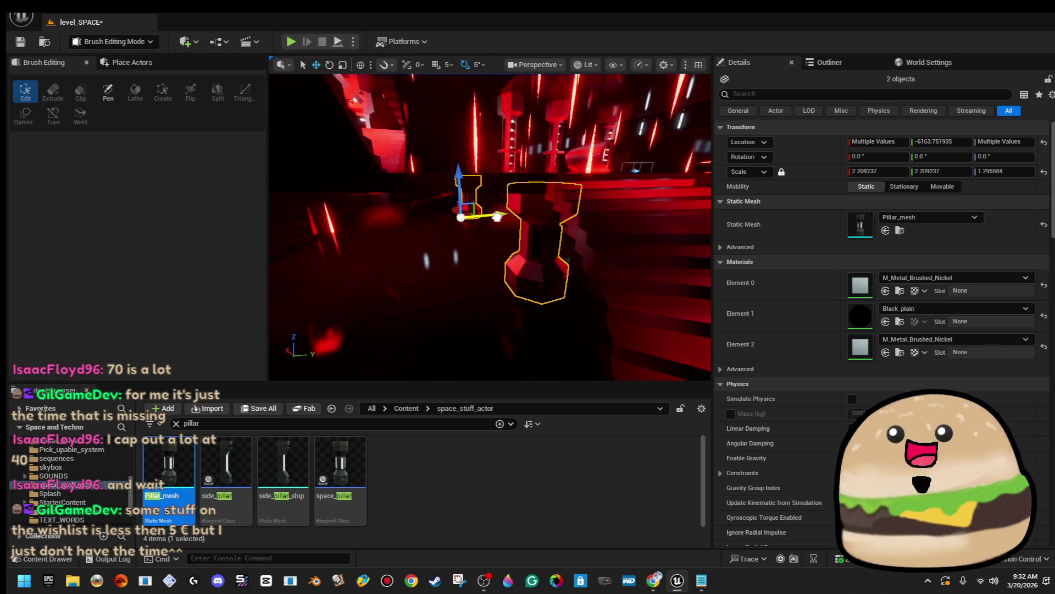
drag(493, 219, 473, 231)
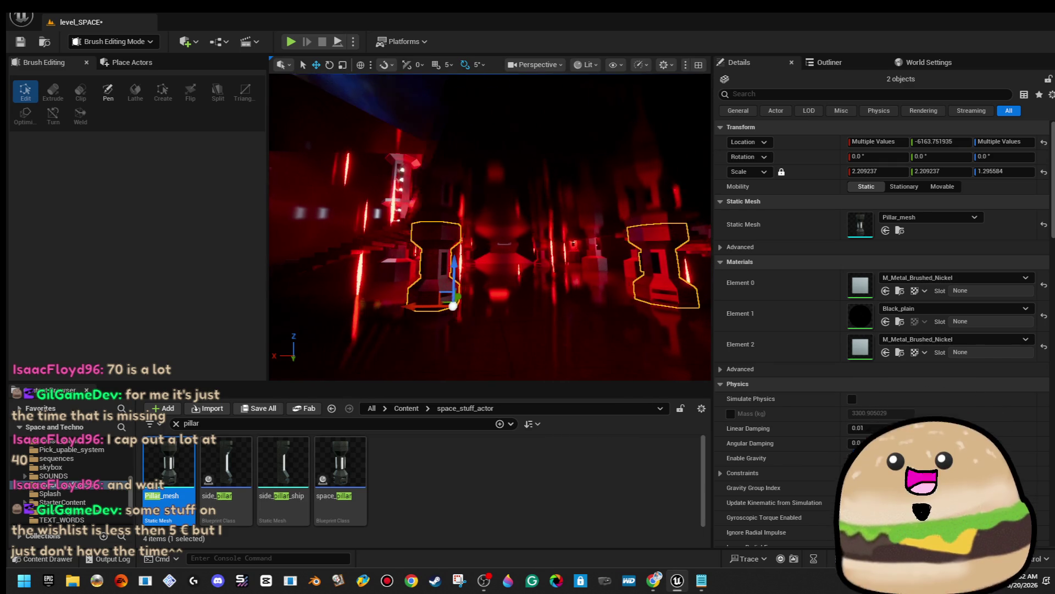
drag(473, 231, 462, 231)
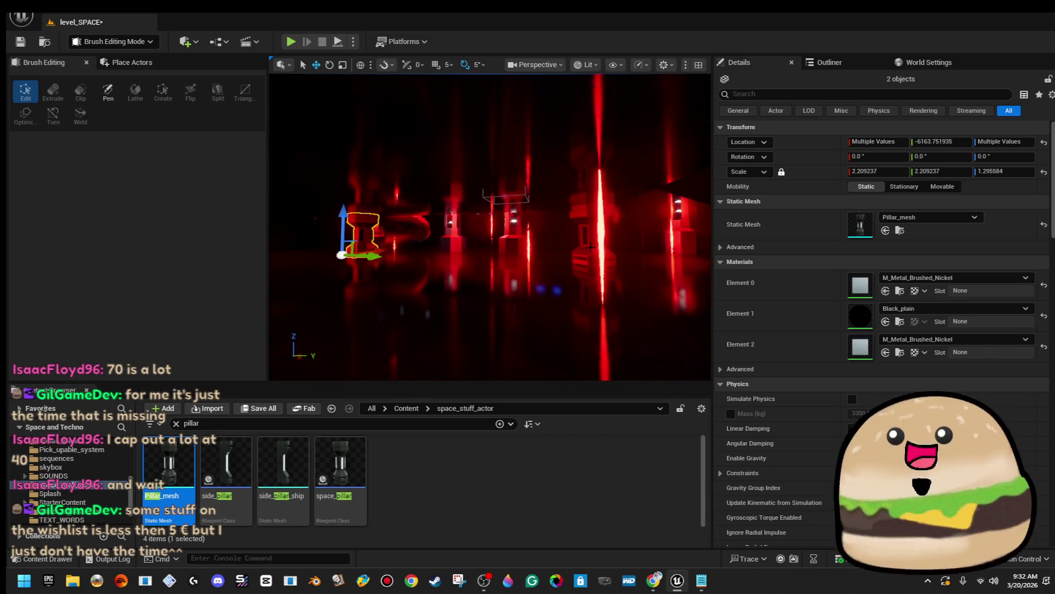
click(591, 236)
mouse_move(600, 248)
mouse_down()
mouse_move(612, 248)
mouse_move(582, 248)
mouse_move(676, 246)
mouse_move(497, 253)
mouse_move(527, 250)
mouse_move(479, 242)
mouse_move(545, 281)
mouse_move(392, 281)
mouse_up()
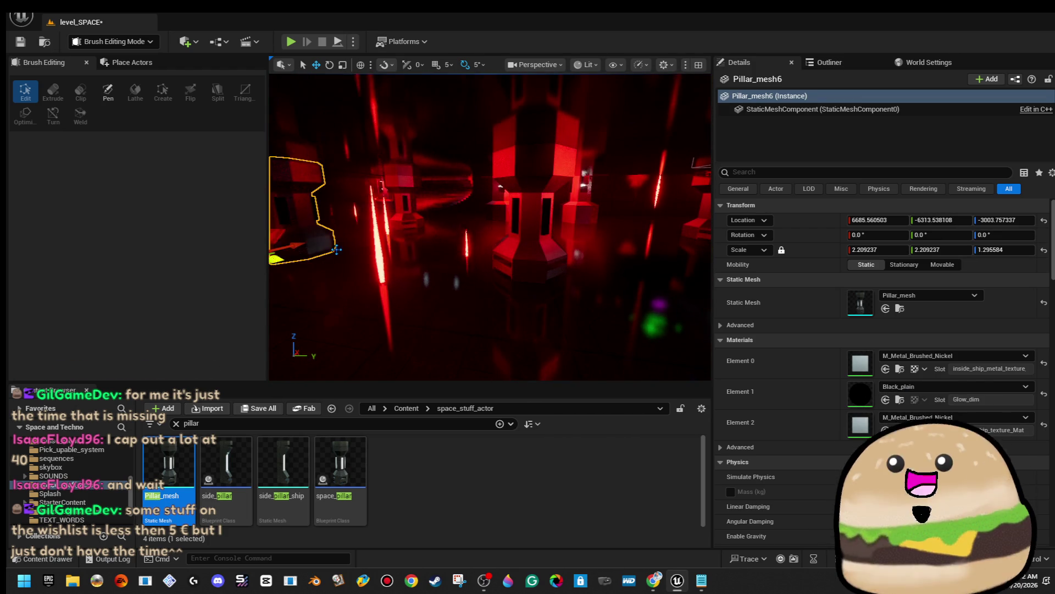
Step: Move Pillar_mesh6 along the Y axis to -7488
key(f)
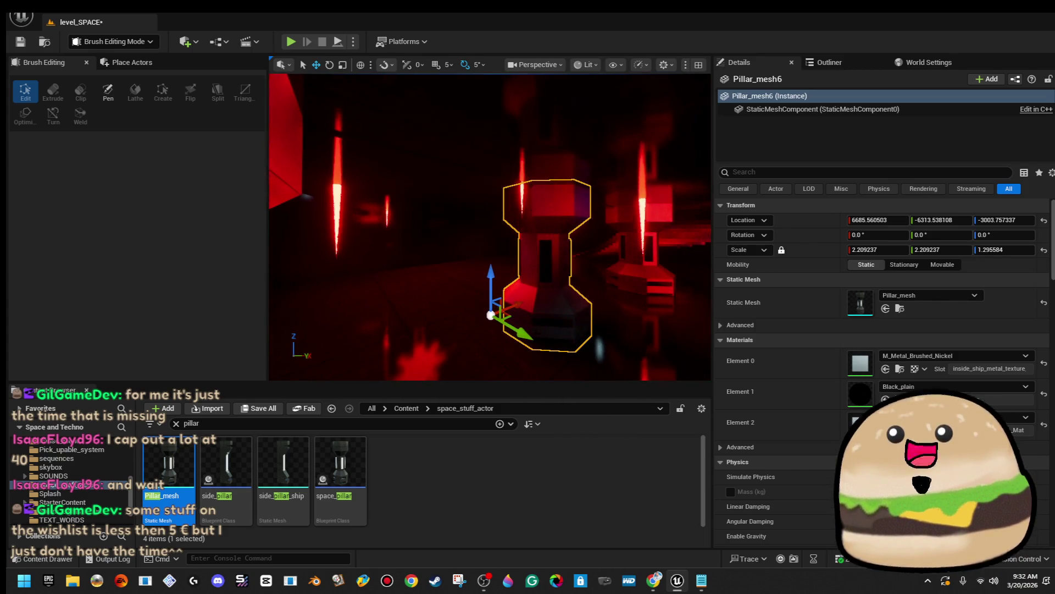
mouse_move(410, 289)
mouse_down()
mouse_move(462, 274)
mouse_move(445, 242)
mouse_move(451, 264)
mouse_move(462, 258)
mouse_move(385, 253)
mouse_up()
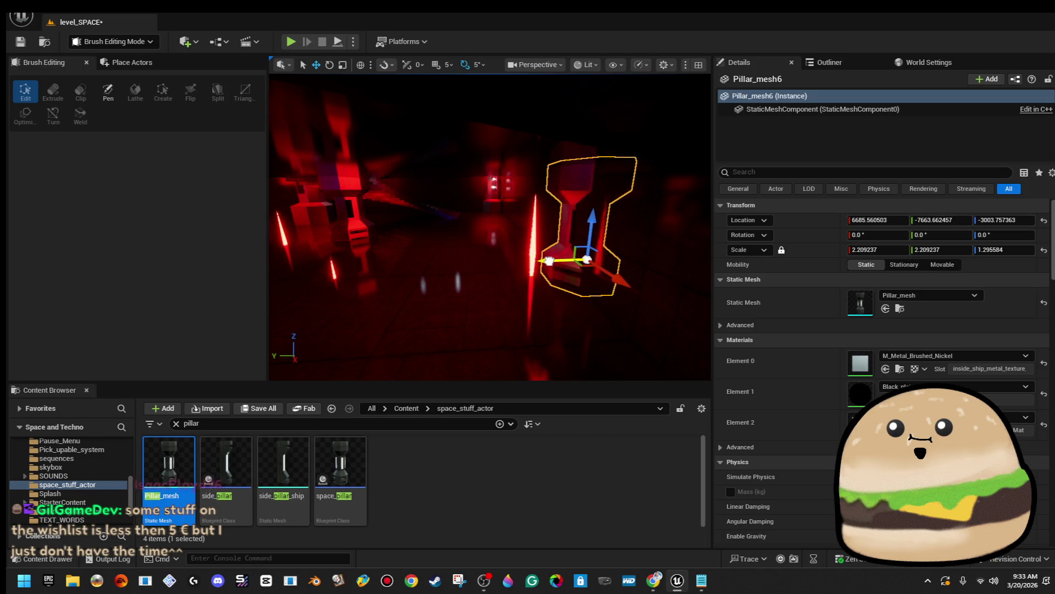
drag(385, 253, 369, 250)
mouse_move(513, 254)
mouse_down()
mouse_move(451, 267)
mouse_move(578, 270)
mouse_move(401, 275)
mouse_move(440, 277)
mouse_move(472, 369)
mouse_move(471, 236)
mouse_move(507, 271)
mouse_move(514, 247)
mouse_move(499, 218)
mouse_move(483, 317)
mouse_move(470, 313)
mouse_move(451, 358)
mouse_up()
Step: Duplicate it along X as Pillar_mesh7 at X 6380.82
key(w)
mouse_move(646, 284)
mouse_down()
mouse_move(591, 283)
mouse_move(595, 242)
mouse_up()
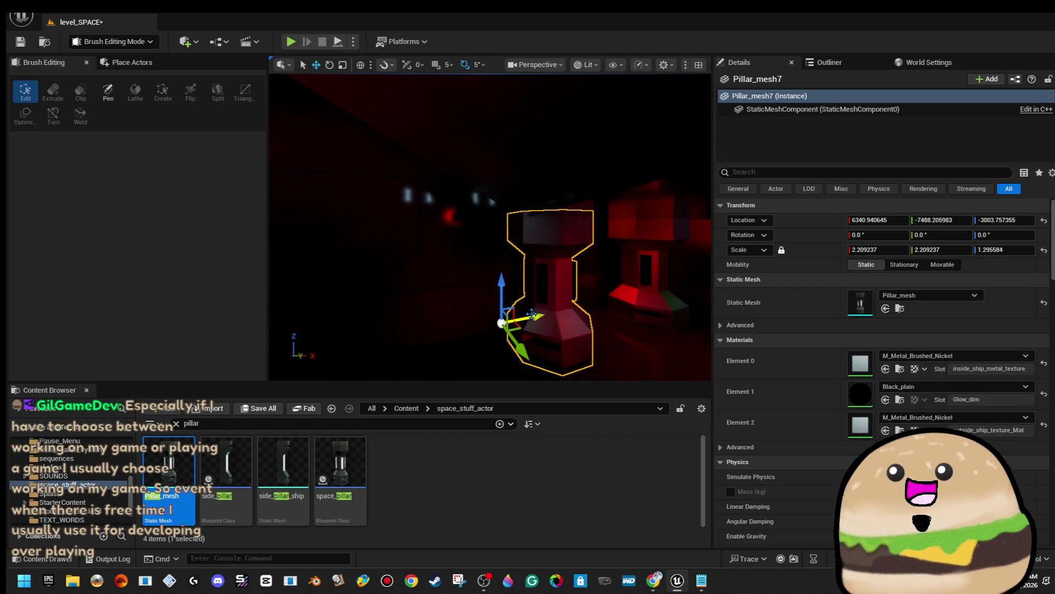
drag(521, 318, 599, 315)
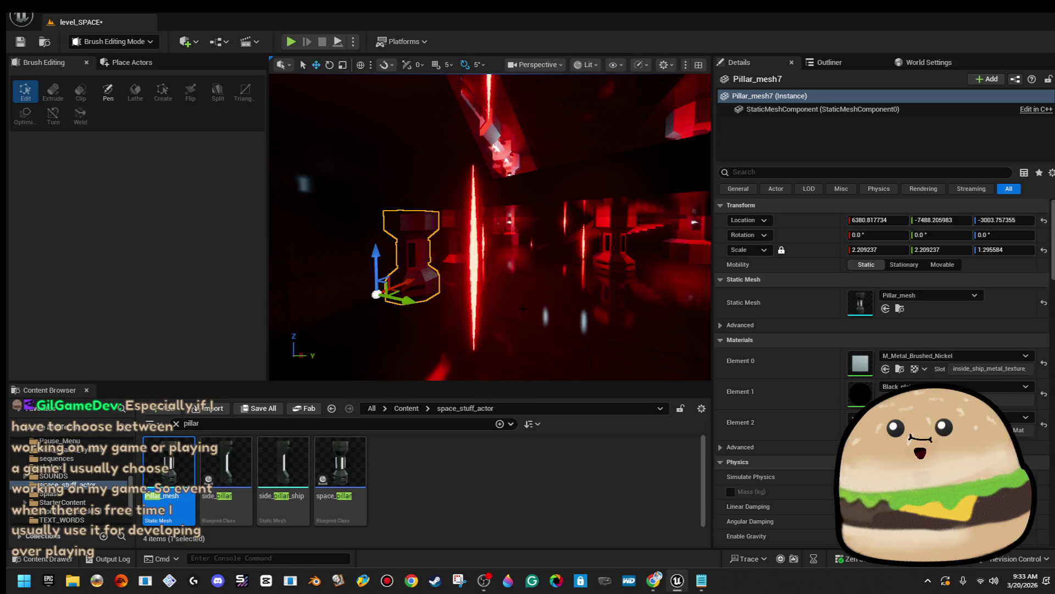
Step: Delete two neighbouring pillars
ctrl+click(457, 260)
drag(589, 276, 550, 276)
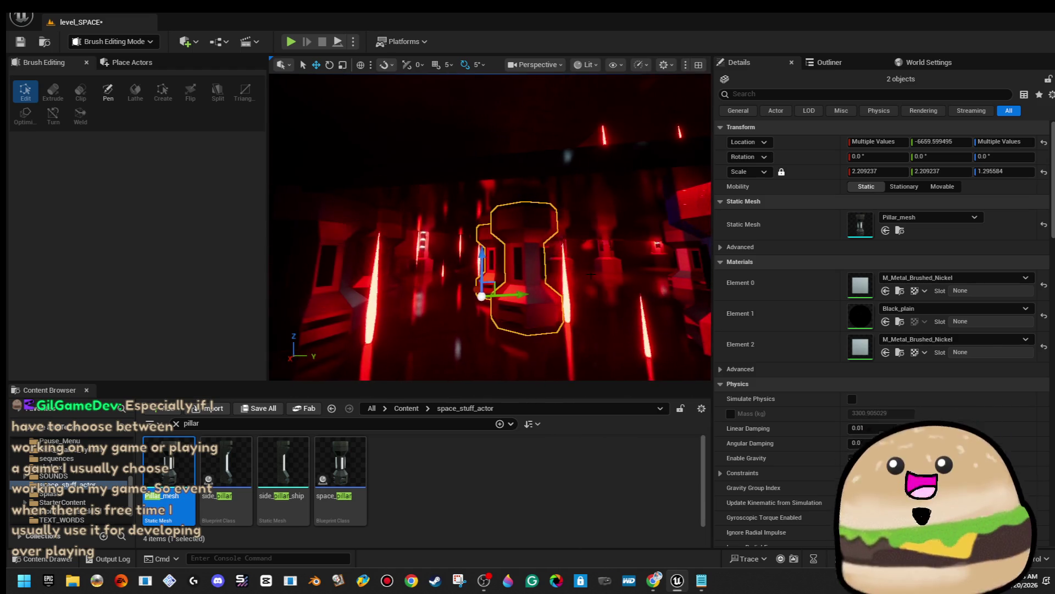
key(Delete)
Step: Select Pillar_mesh6, then the point light between the pillars
drag(413, 278, 572, 248)
click(576, 244)
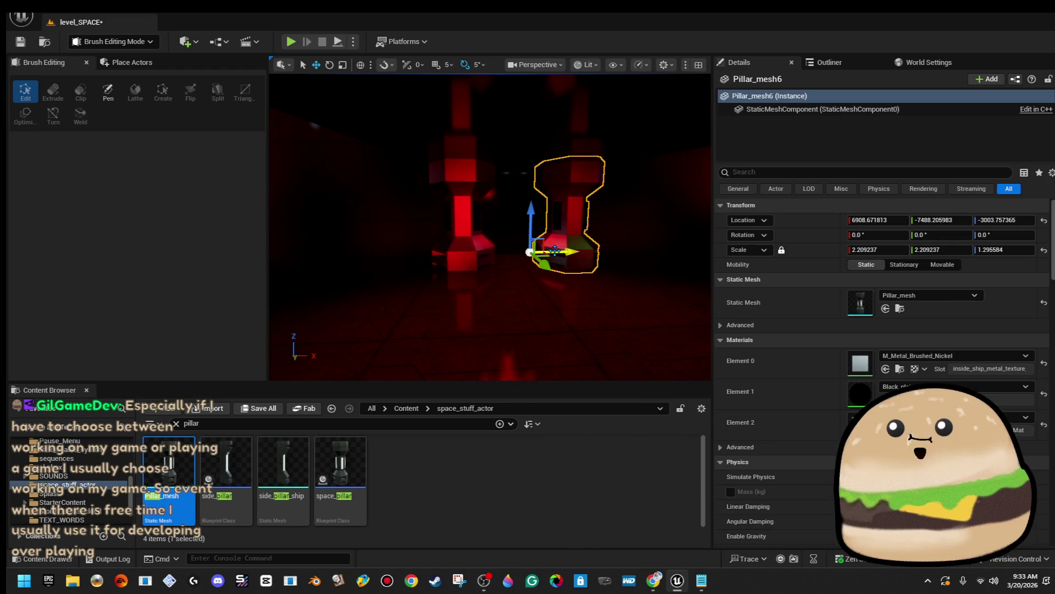
mouse_move(489, 253)
mouse_down()
mouse_move(583, 245)
mouse_move(550, 236)
mouse_move(577, 254)
mouse_move(550, 256)
mouse_move(561, 255)
mouse_move(547, 239)
mouse_move(517, 238)
mouse_move(536, 237)
mouse_up()
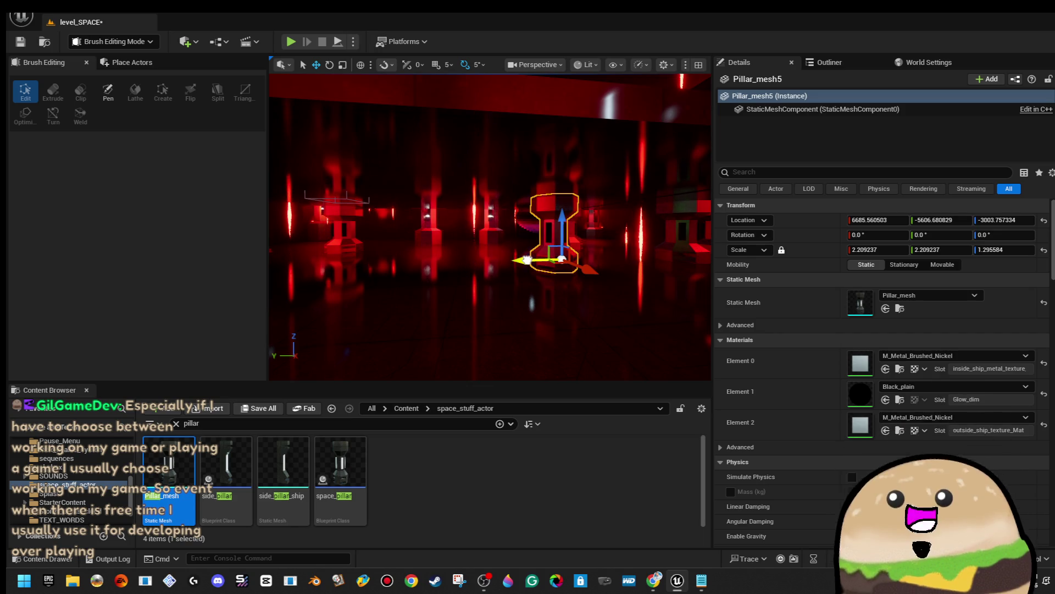
mouse_move(536, 237)
mouse_down()
mouse_move(511, 237)
mouse_move(552, 238)
mouse_up()
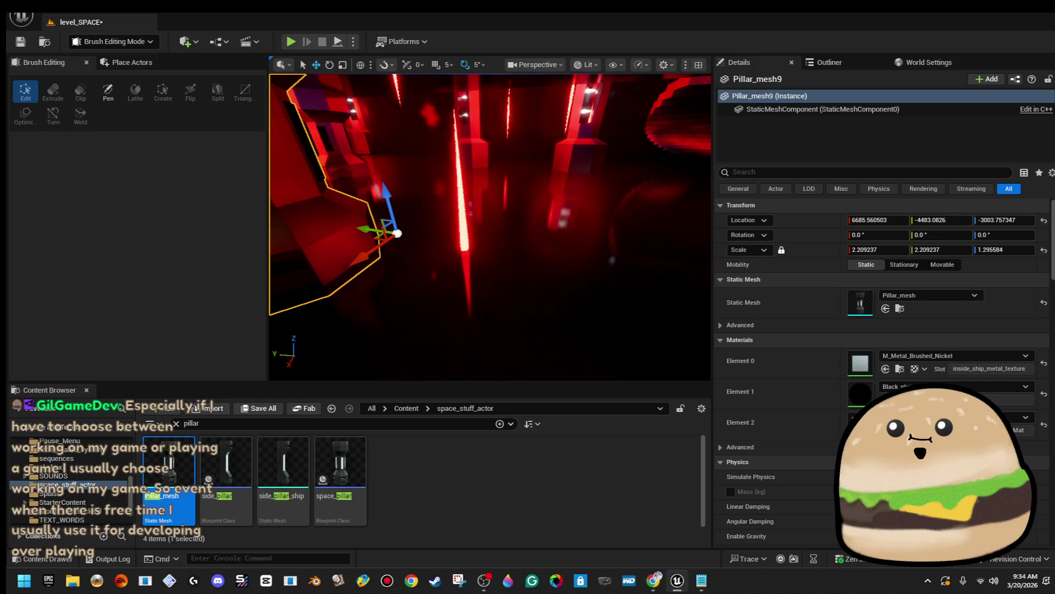
click(611, 260)
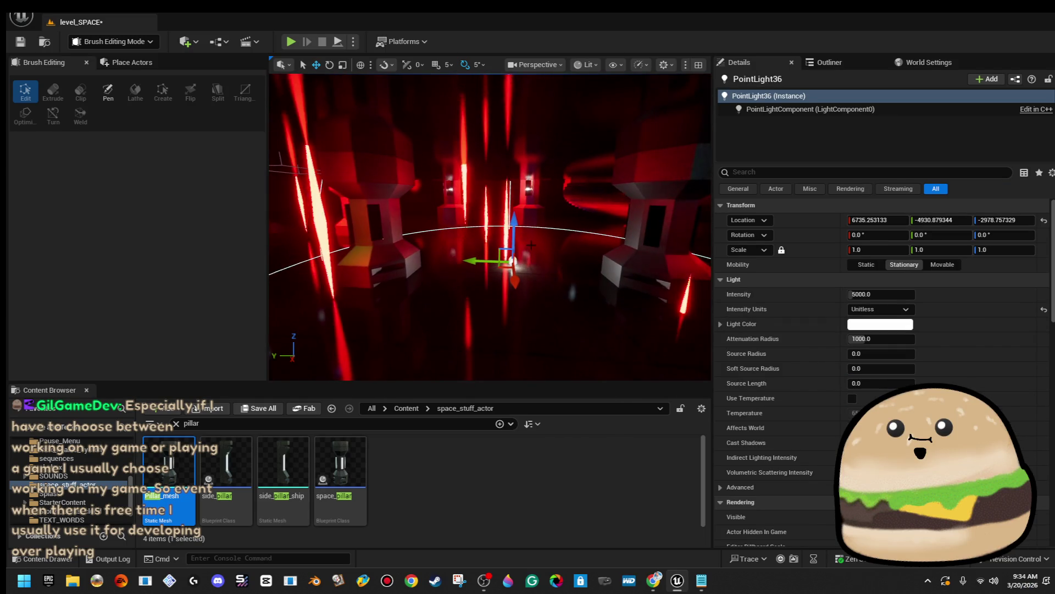
Step: Raise the point light on Z, boost its intensity and set its colour to red FF0000
click(514, 267)
click(515, 261)
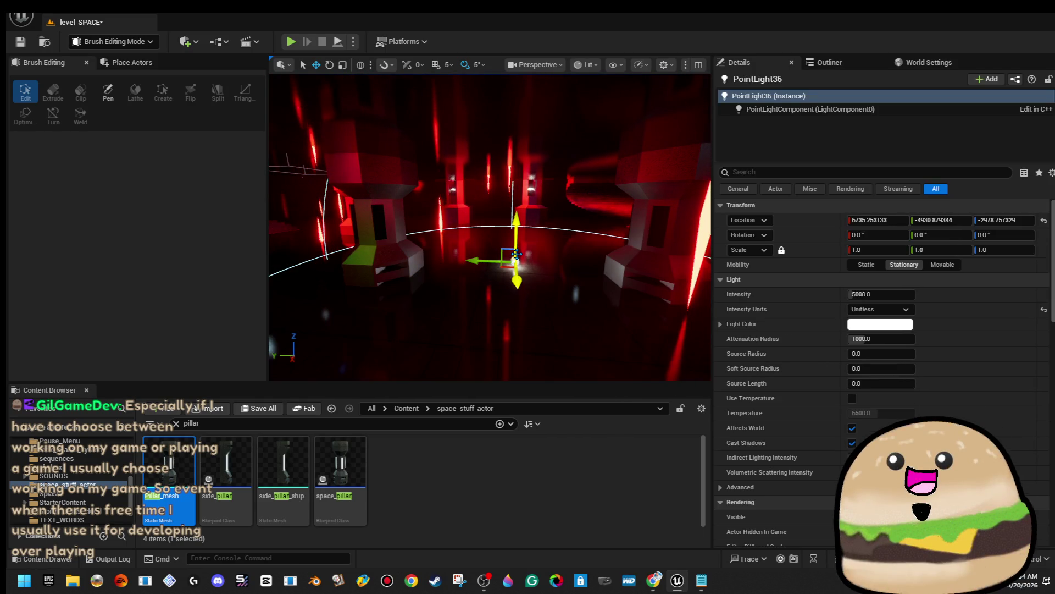
drag(520, 228, 517, 173)
drag(879, 295, 912, 294)
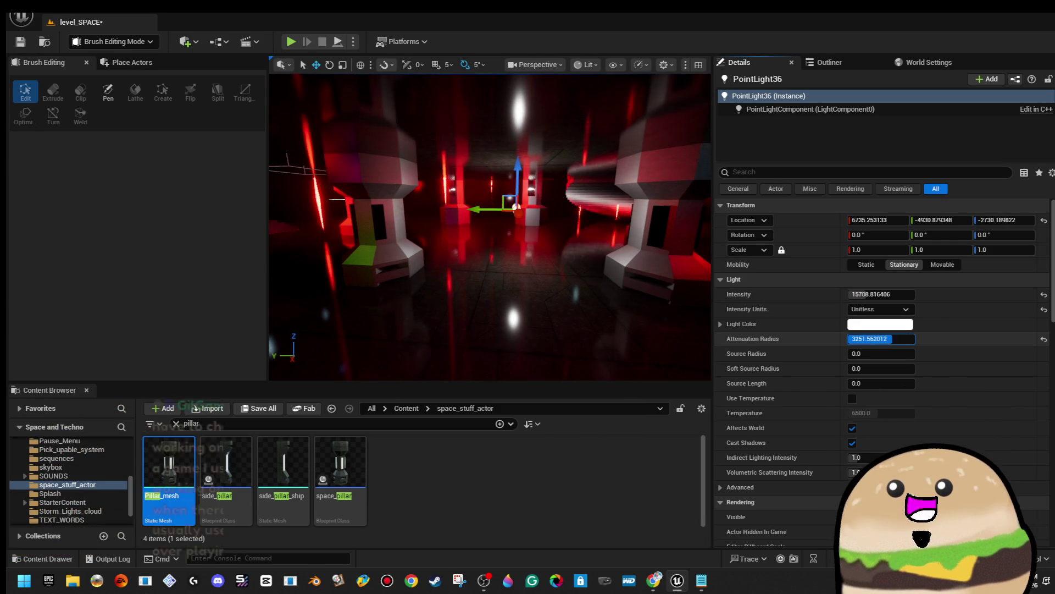
click(902, 324)
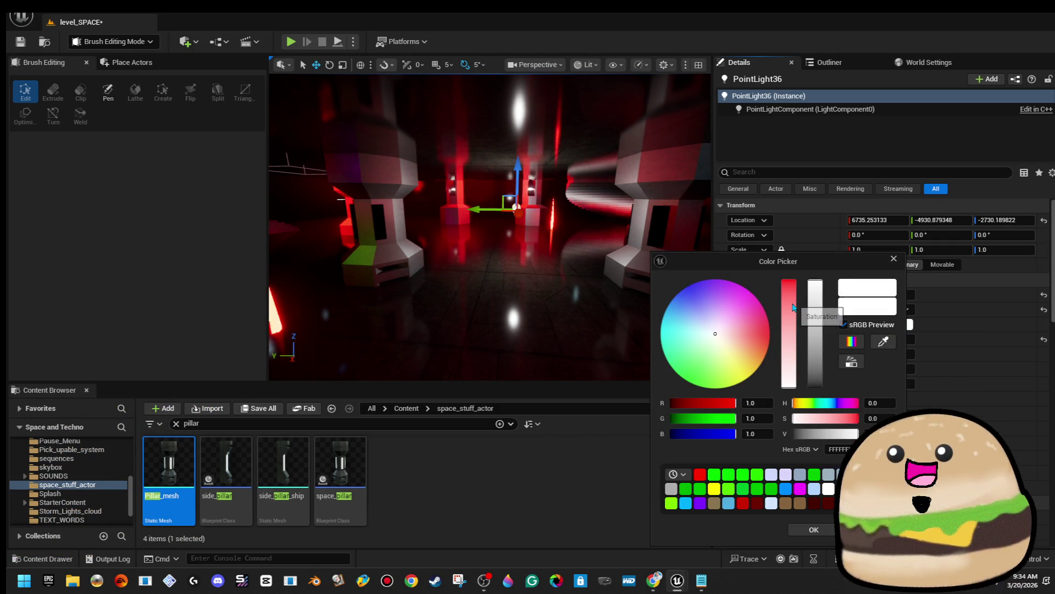
click(770, 333)
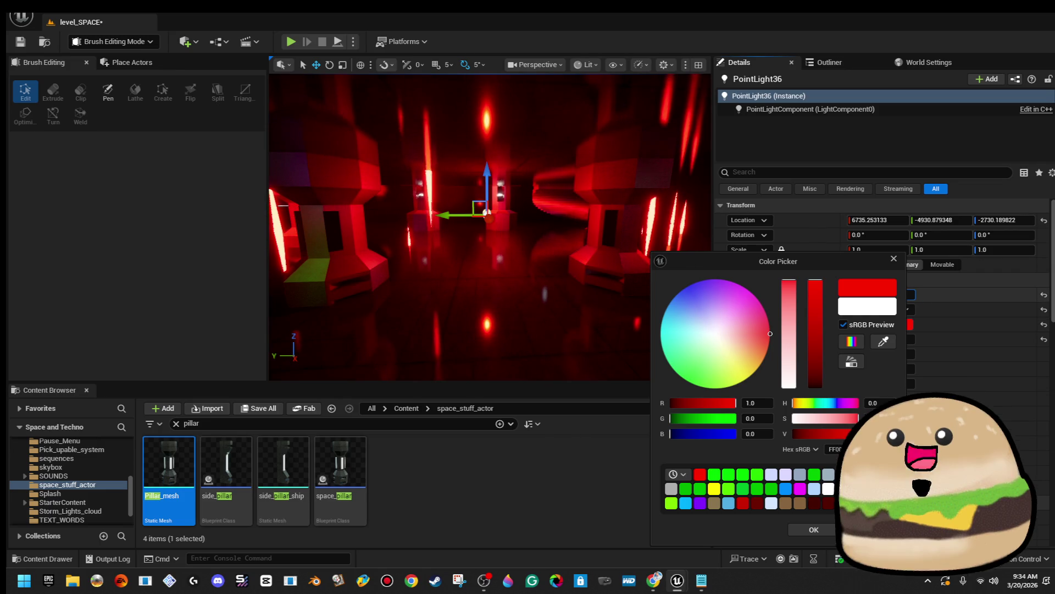
key(a)
key(a)
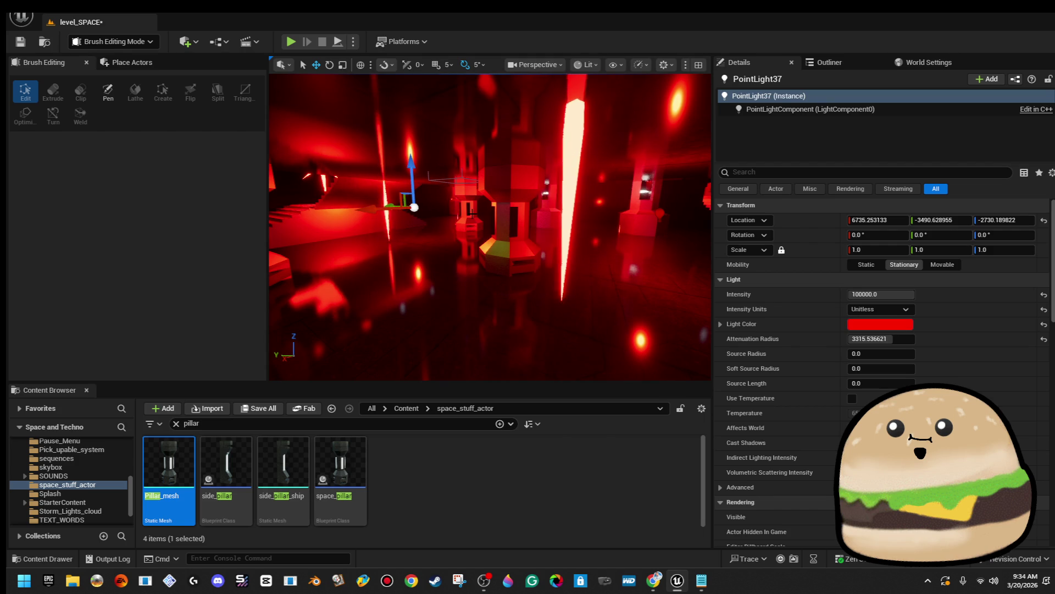
key(Escape)
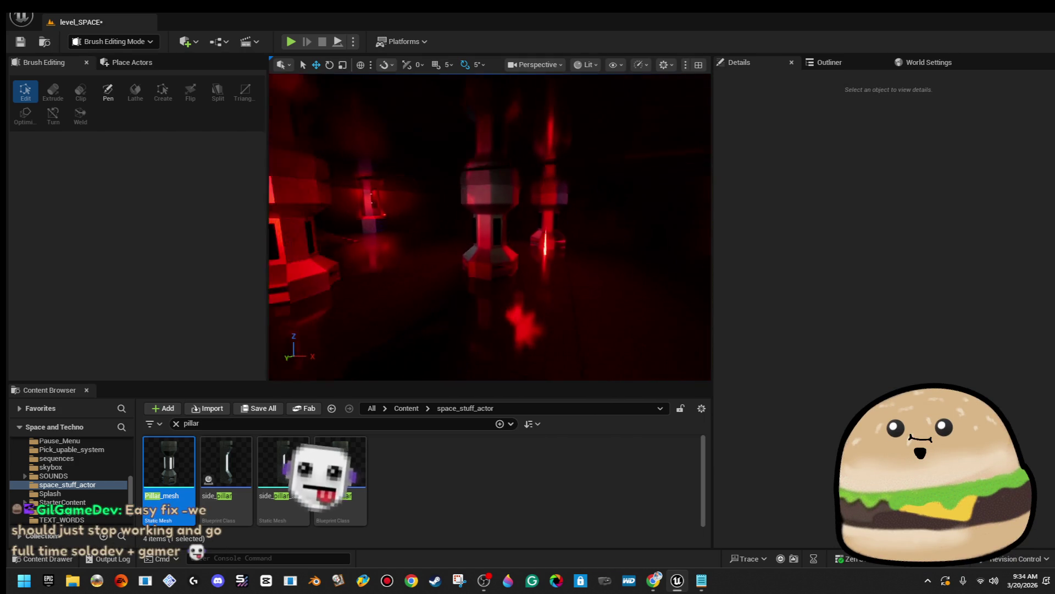
key(w)
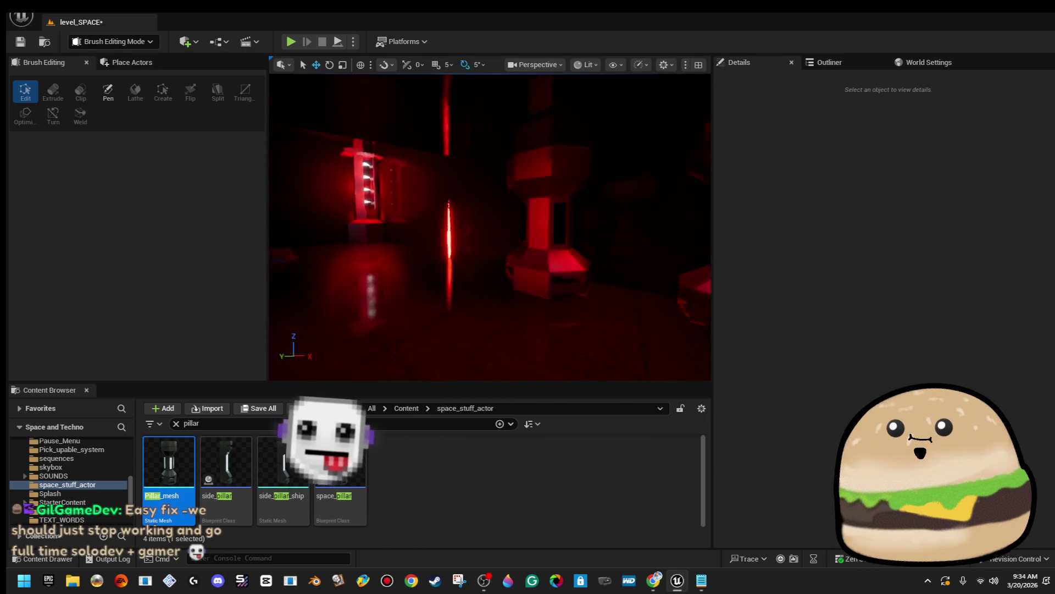
key(w)
key(w)
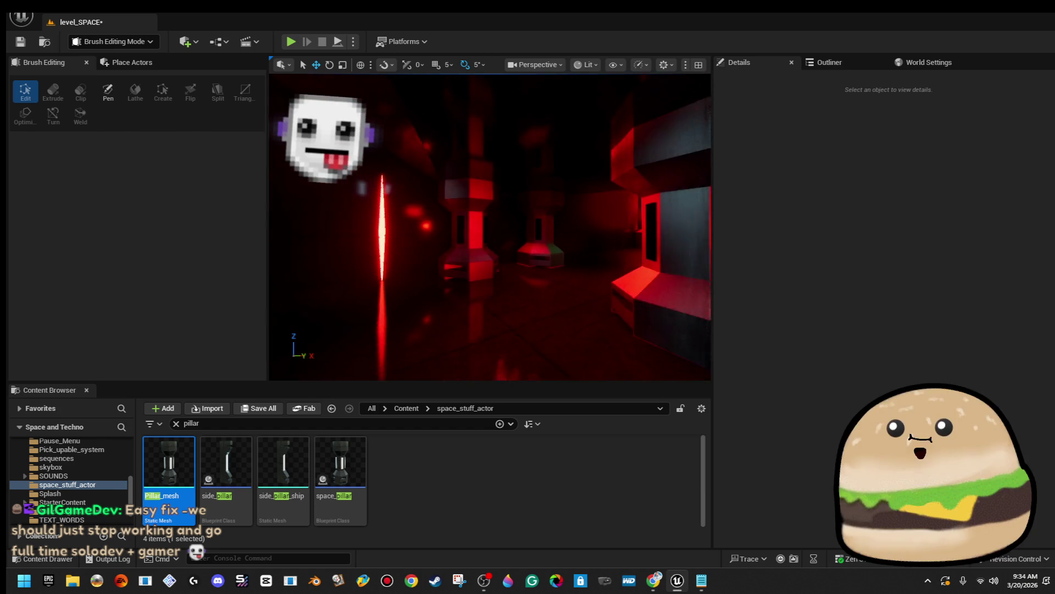
key(w)
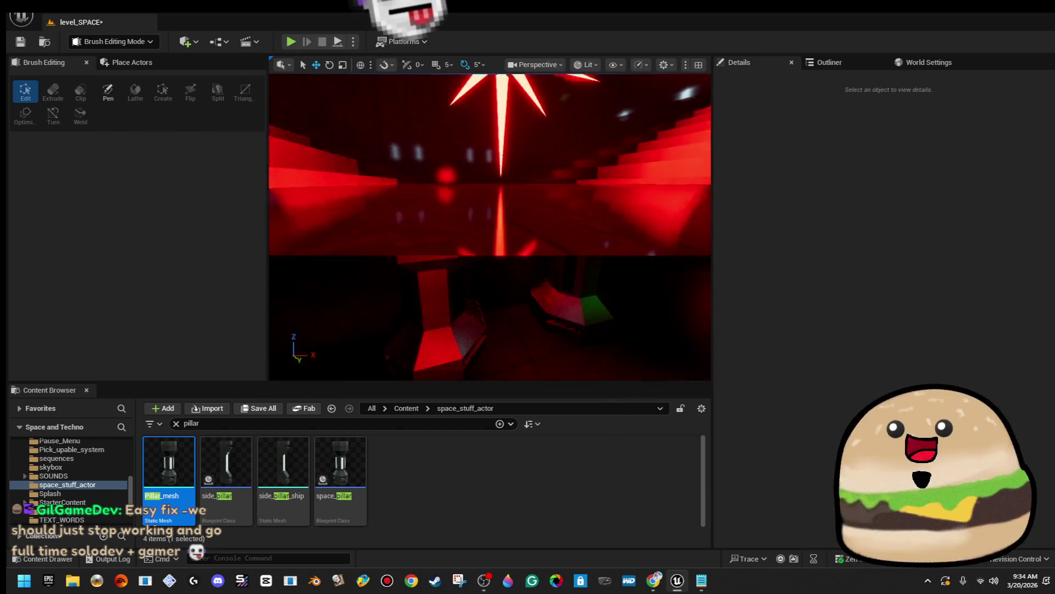
key(w)
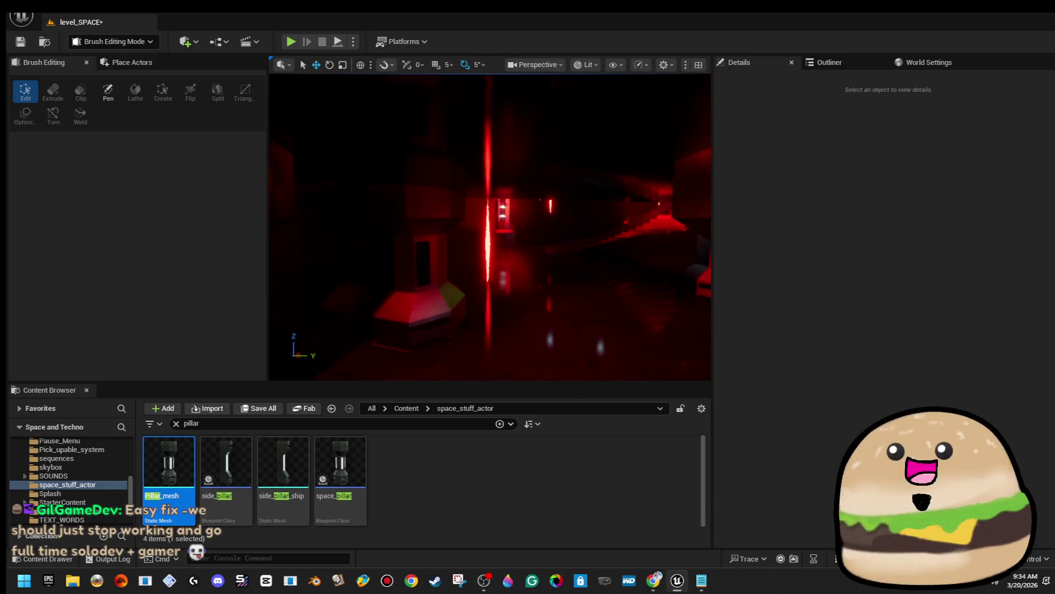
key(w)
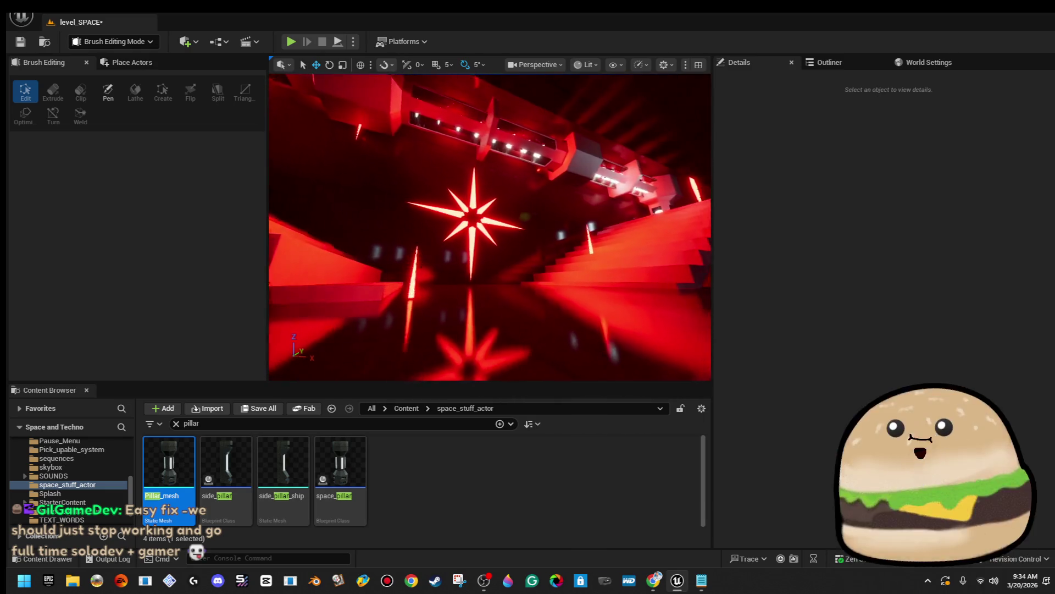
key(w)
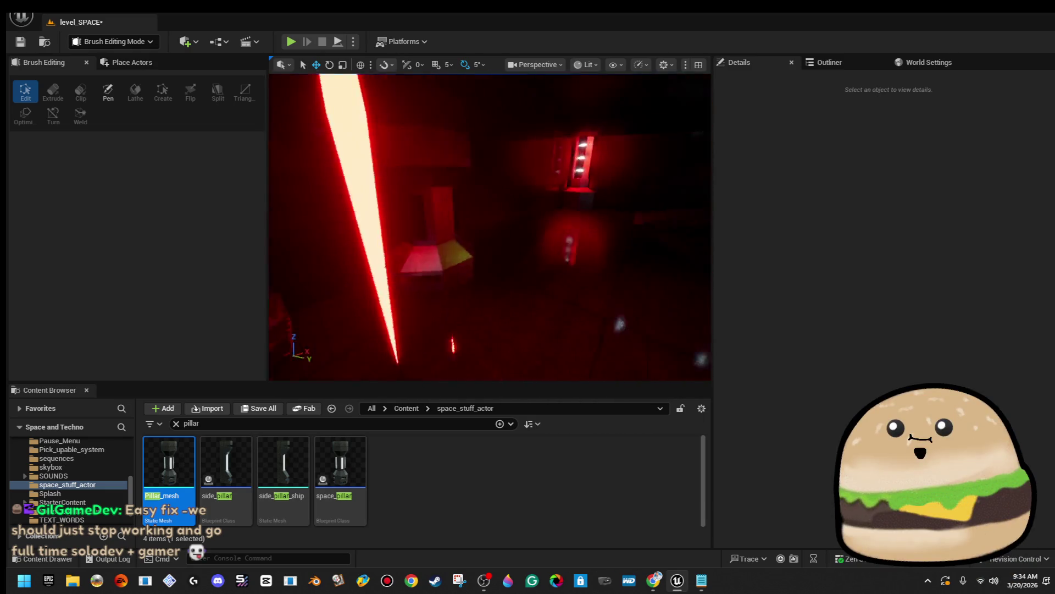
key(w)
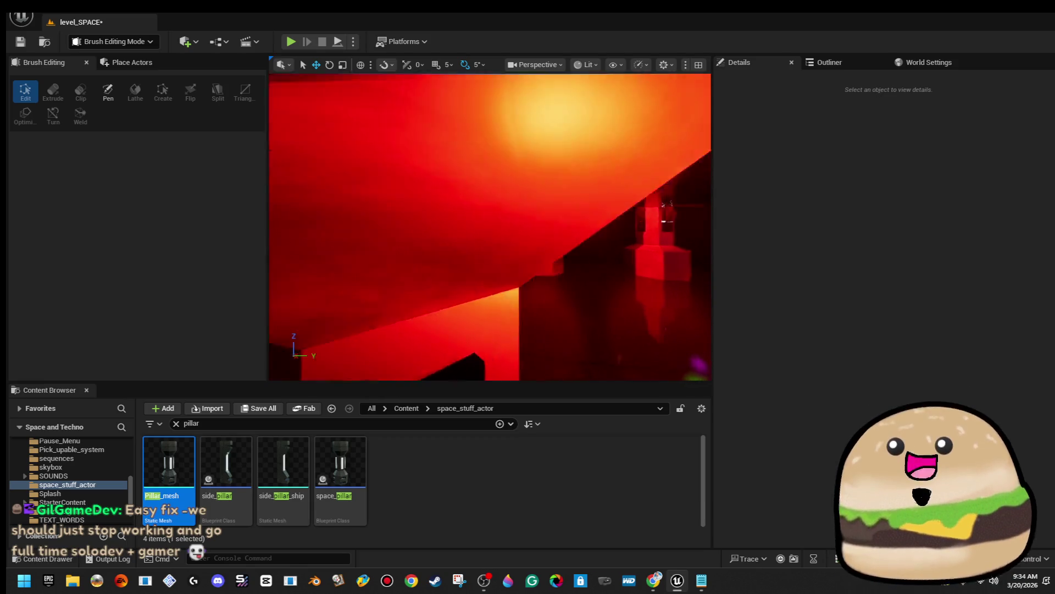
key(w)
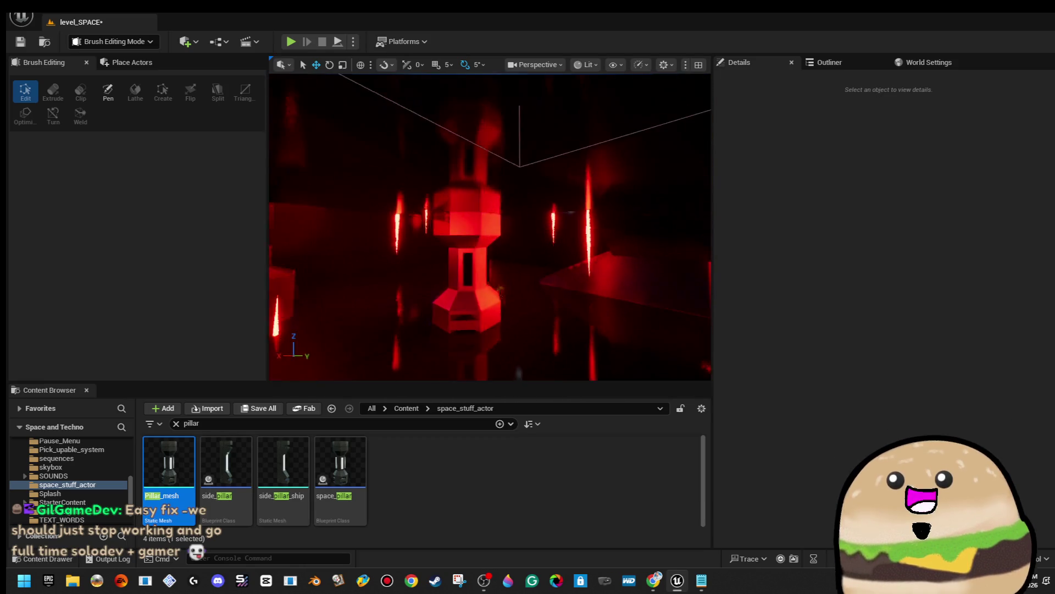
key(w)
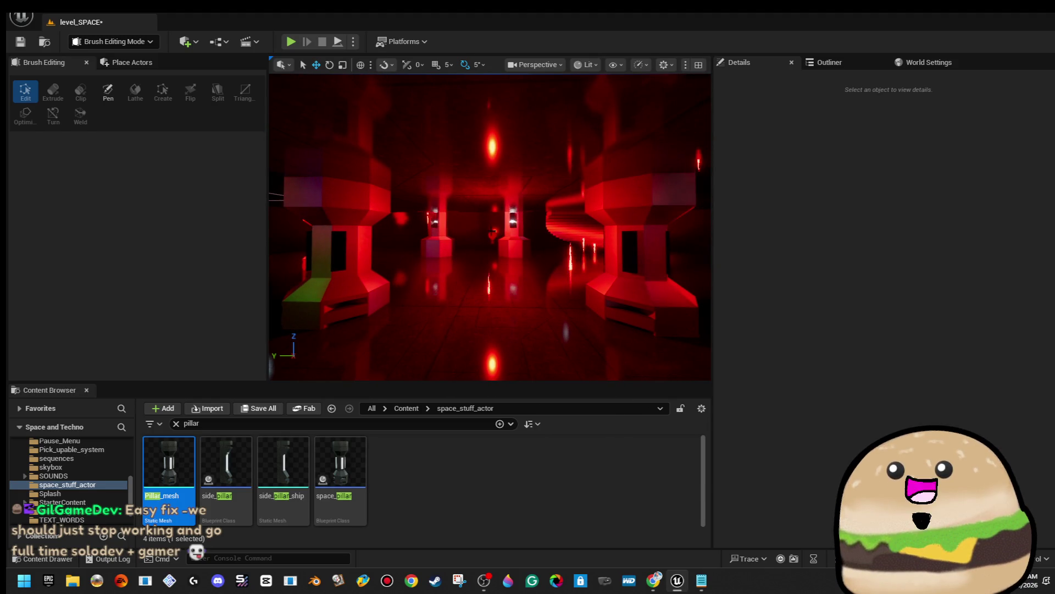
click(493, 233)
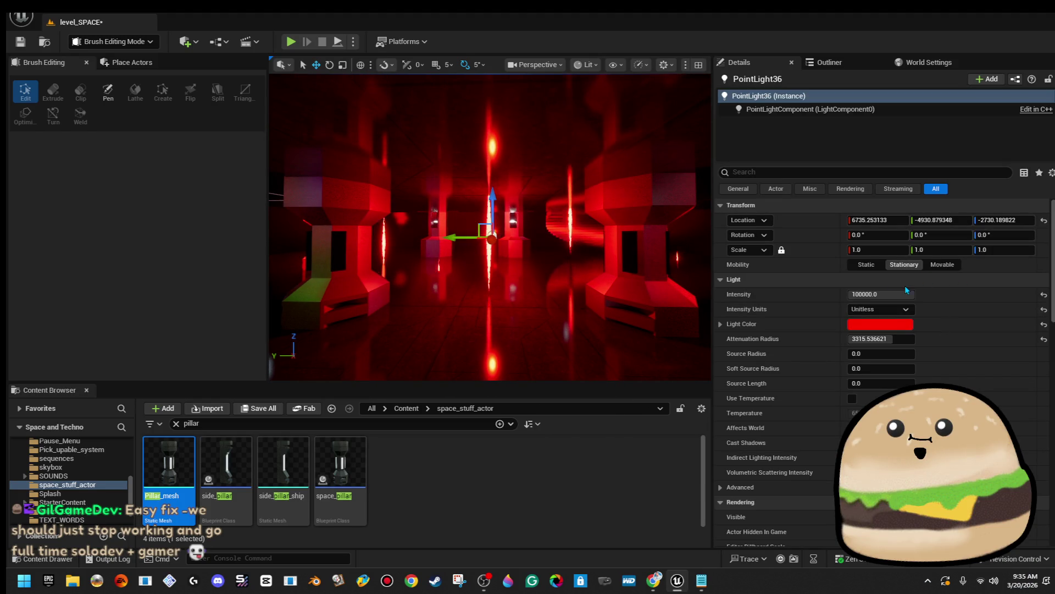
Step: Set the light's mobility to Static and slide PointLight37 along the corridor on Y
click(866, 264)
key(w)
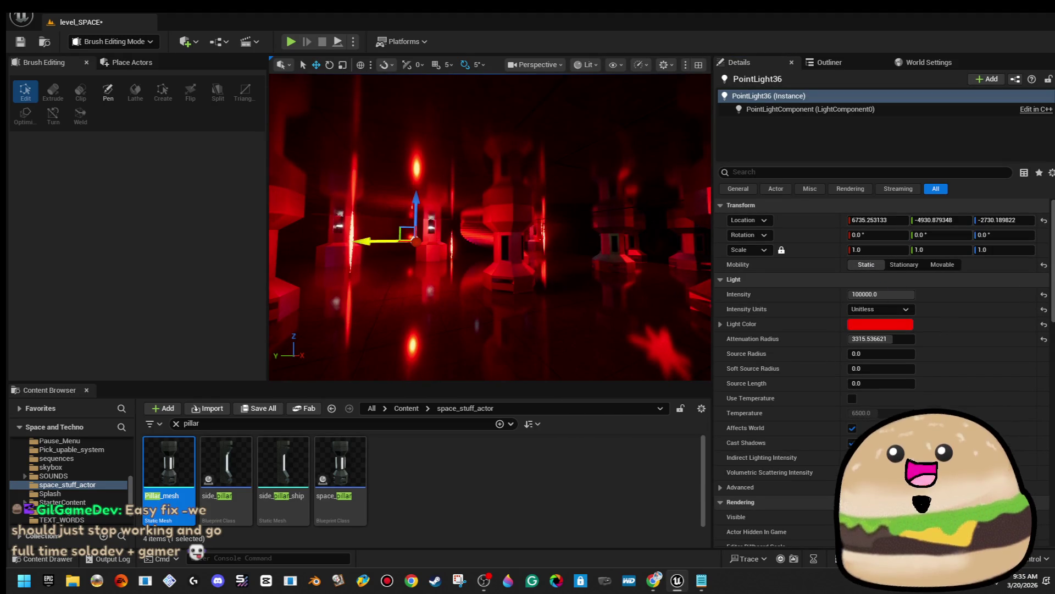
key(w)
scroll(531, 265, down, 6)
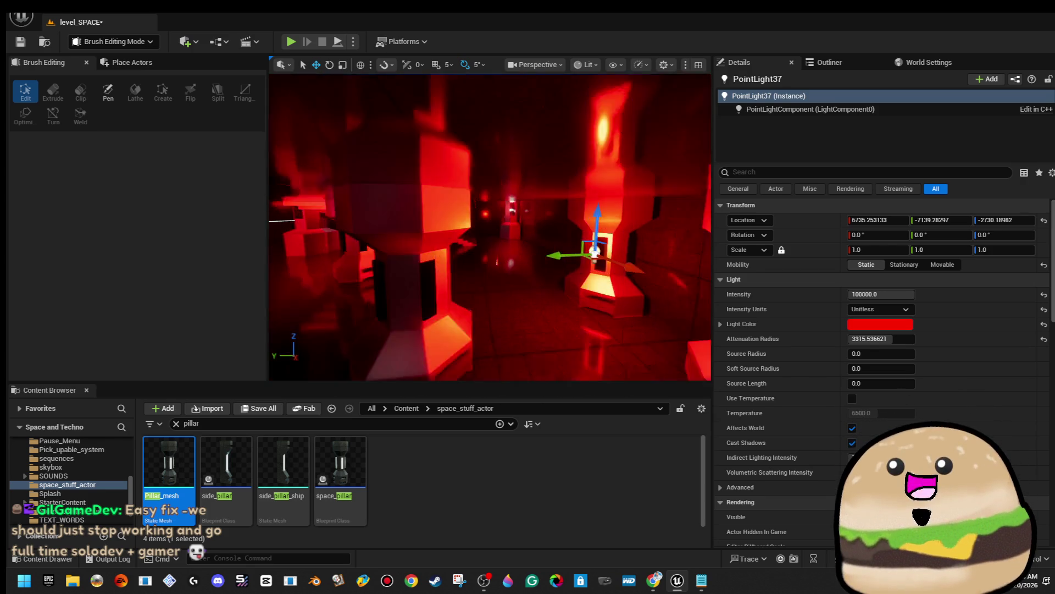
drag(504, 230, 446, 240)
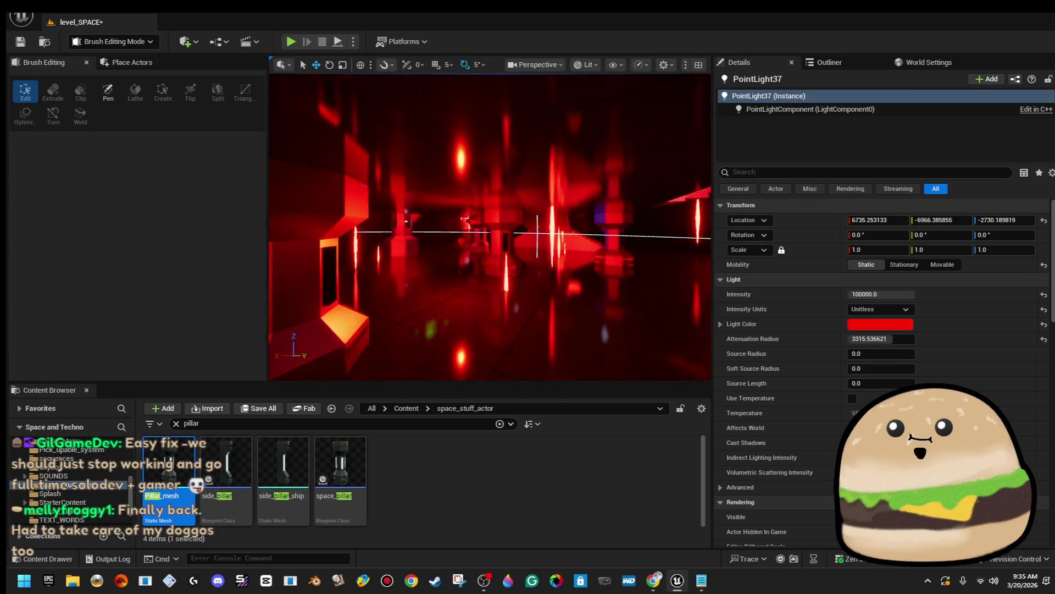
Step: Select both point lights and change their colour from red to white
ctrl+click(459, 242)
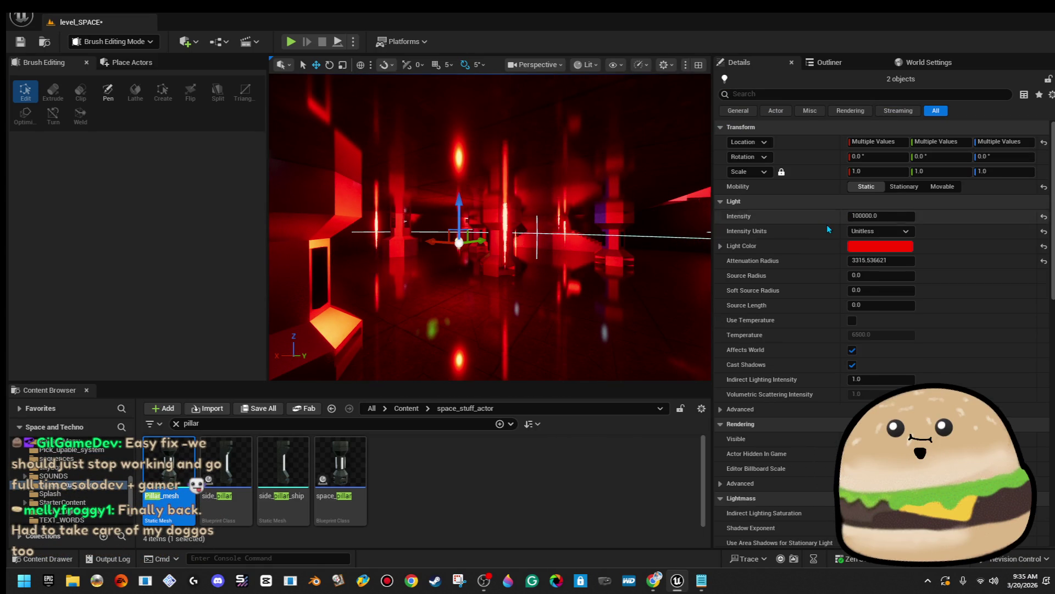
click(869, 243)
drag(752, 330, 753, 378)
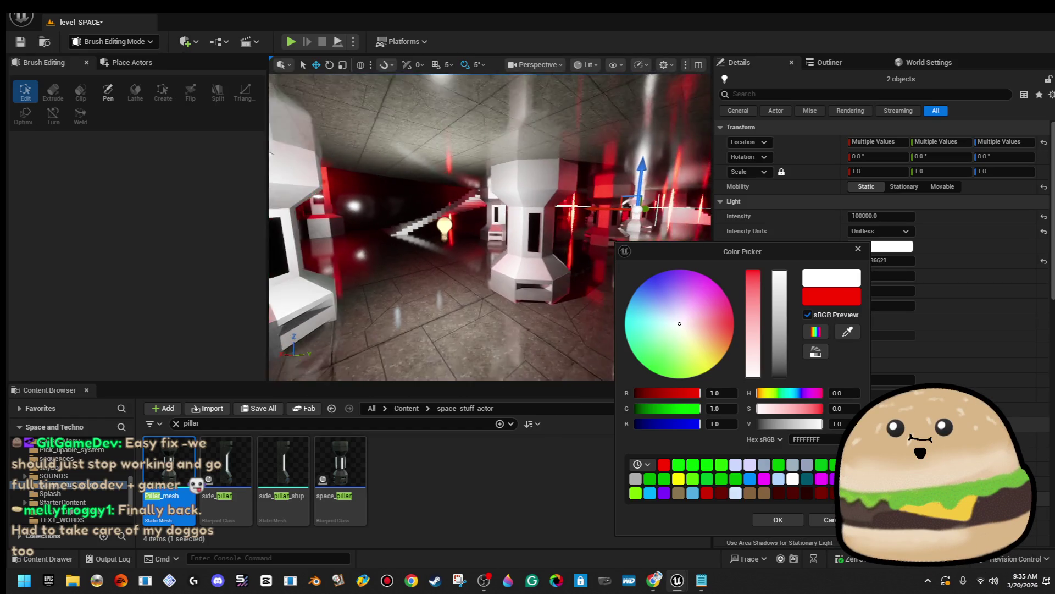
Step: Tint both lights pale bluish white, E7ECFFFF
drag(753, 330, 753, 271)
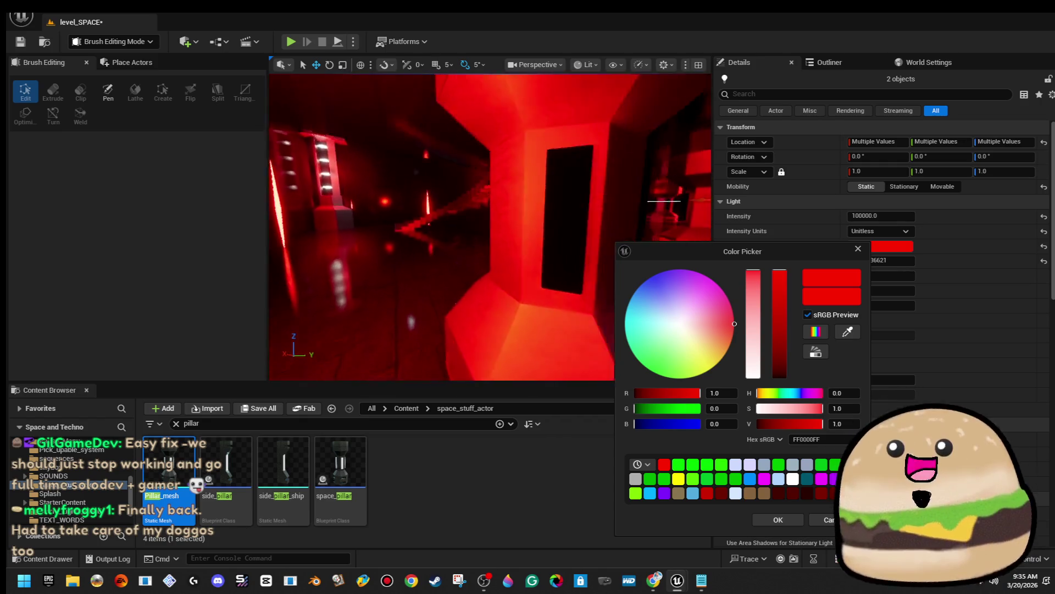
drag(754, 324, 754, 377)
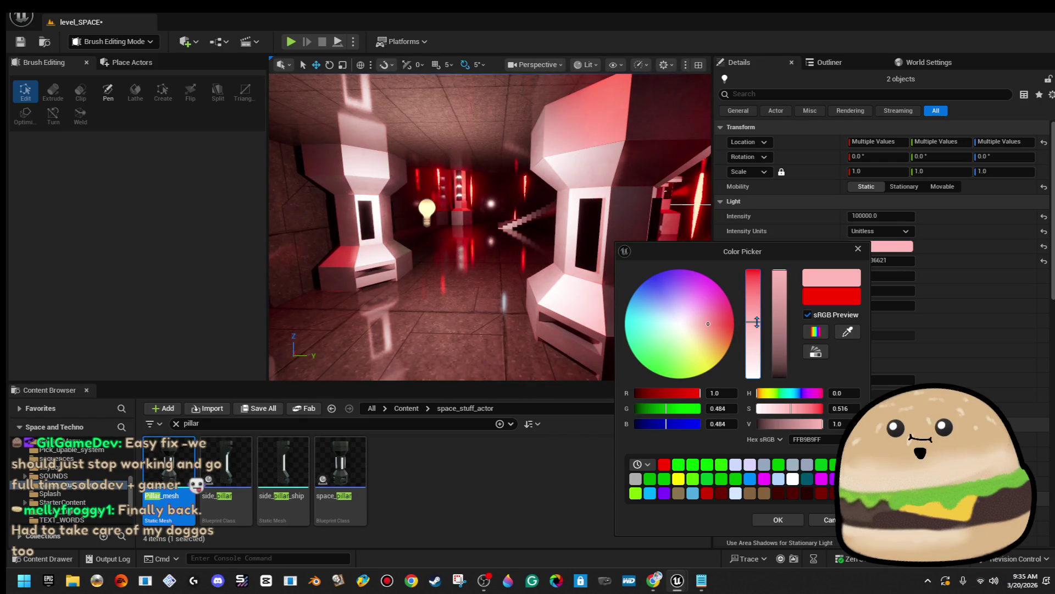
drag(699, 334, 672, 316)
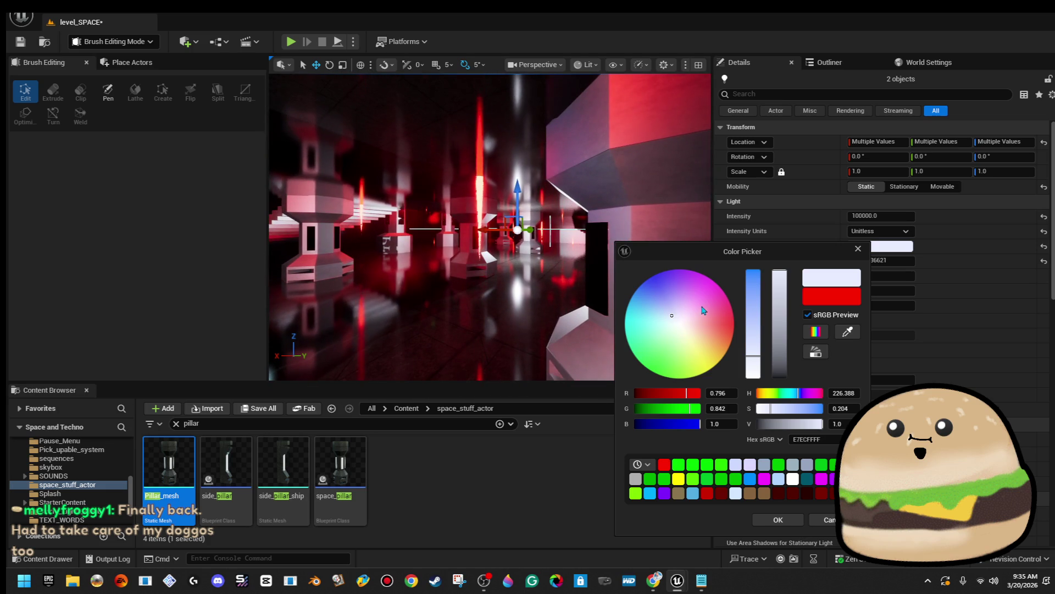
Step: Set both lights' intensity to 5000 and close the Color Picker
click(913, 216)
text(5000)
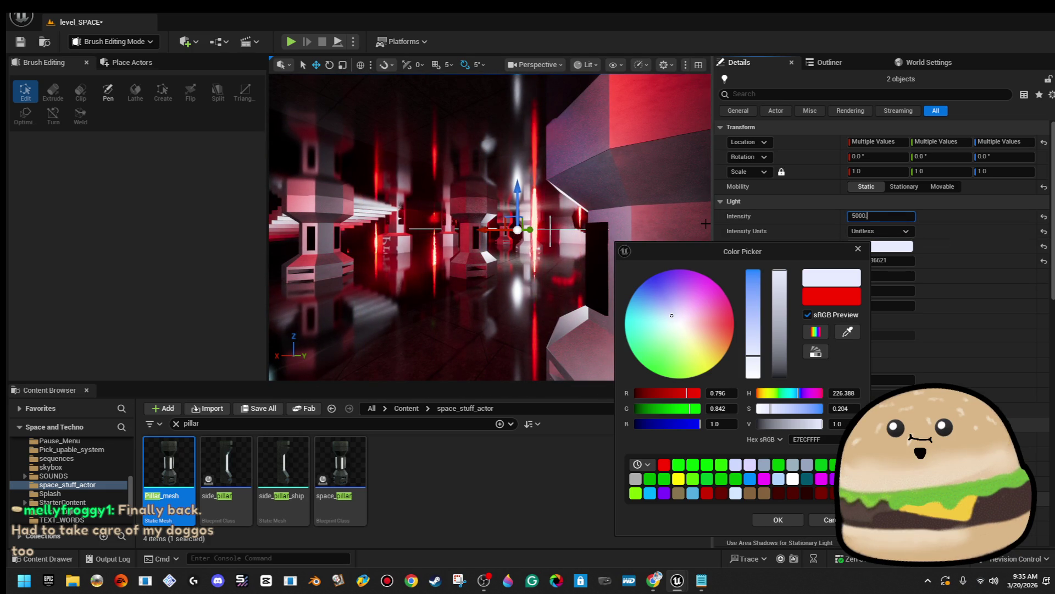
key(Return)
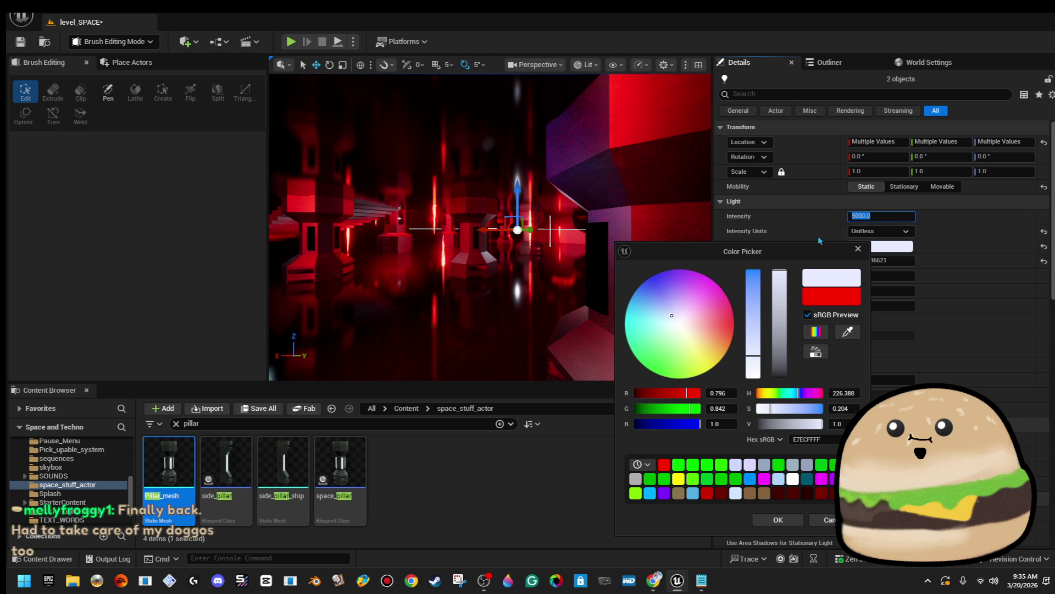
click(899, 220)
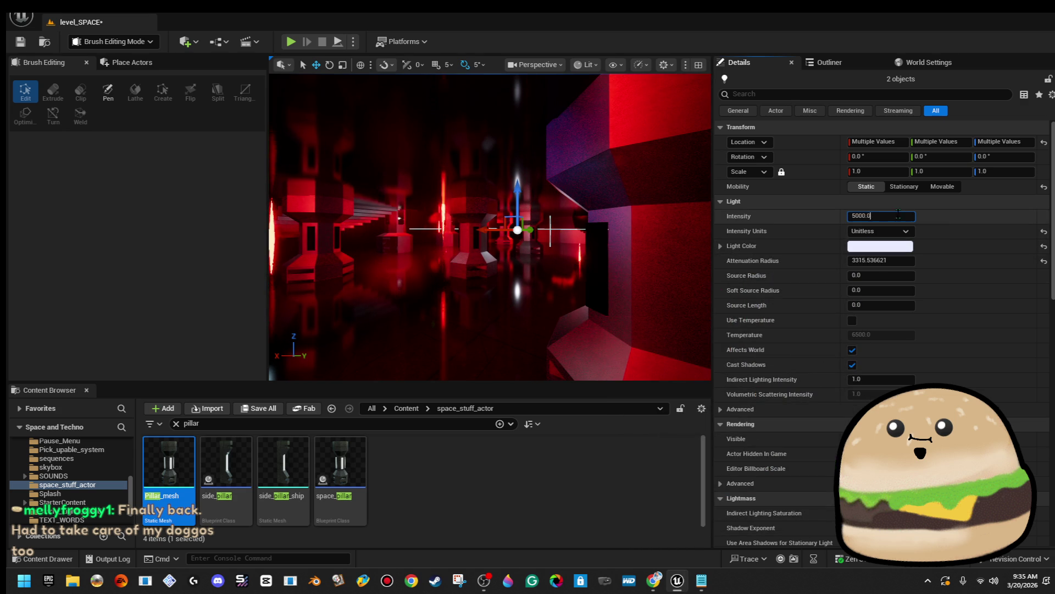
Step: Raise both lights' intensity to 25000
key(ctrl+a)
text(15)
key(BackSpace)
key(BackSpace)
text(25)
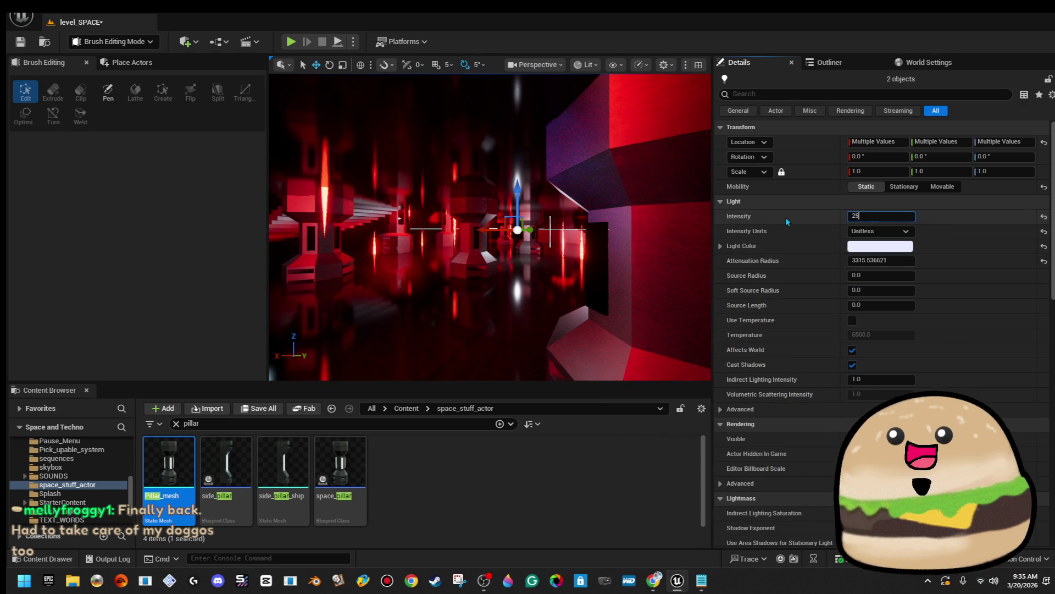
text(000)
key(Return)
Step: Set the attenuation radius to 750 and save level_SPACE with Ctrl+S
drag(489, 231, 456, 248)
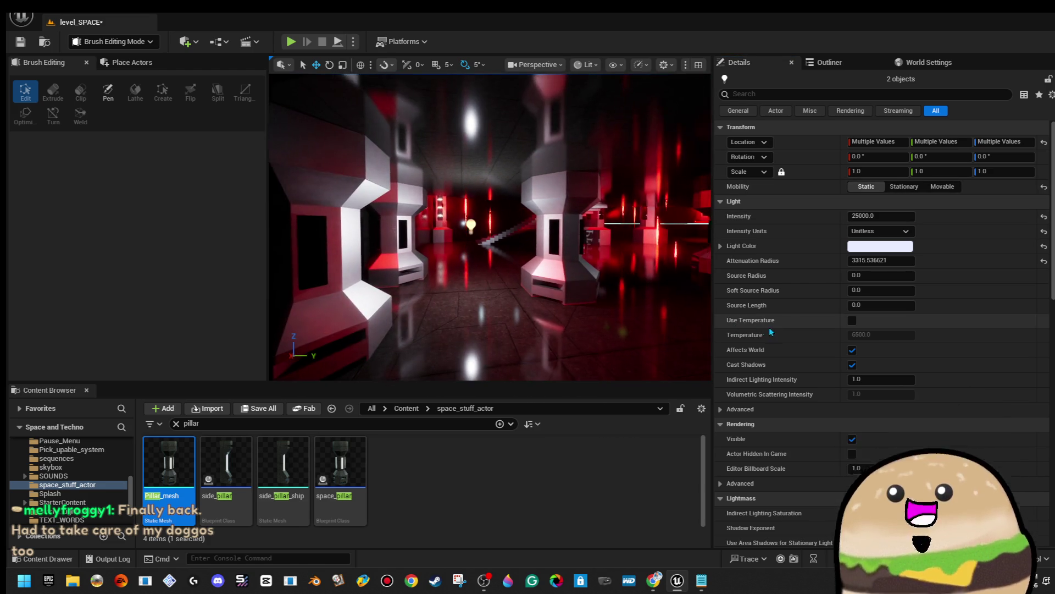
click(896, 261)
text(1000)
key(Return)
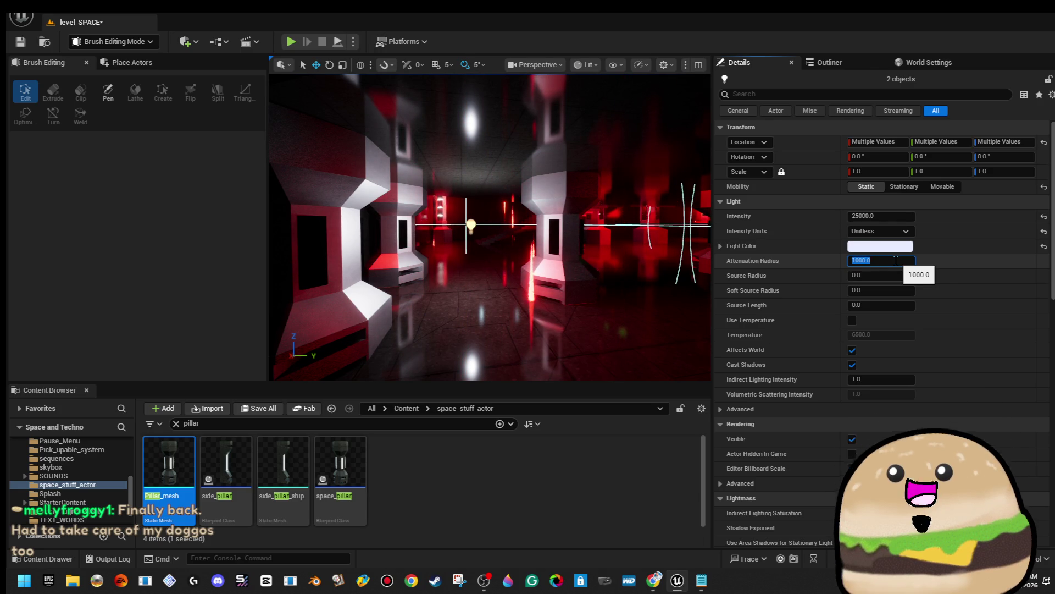
text(750)
key(Return)
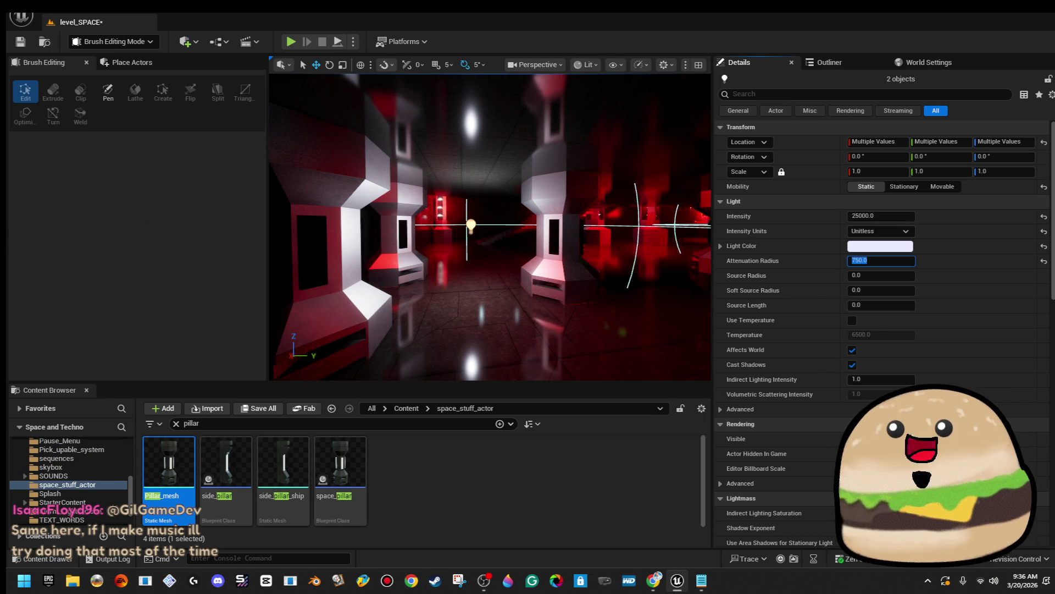
key(ctrl+s)
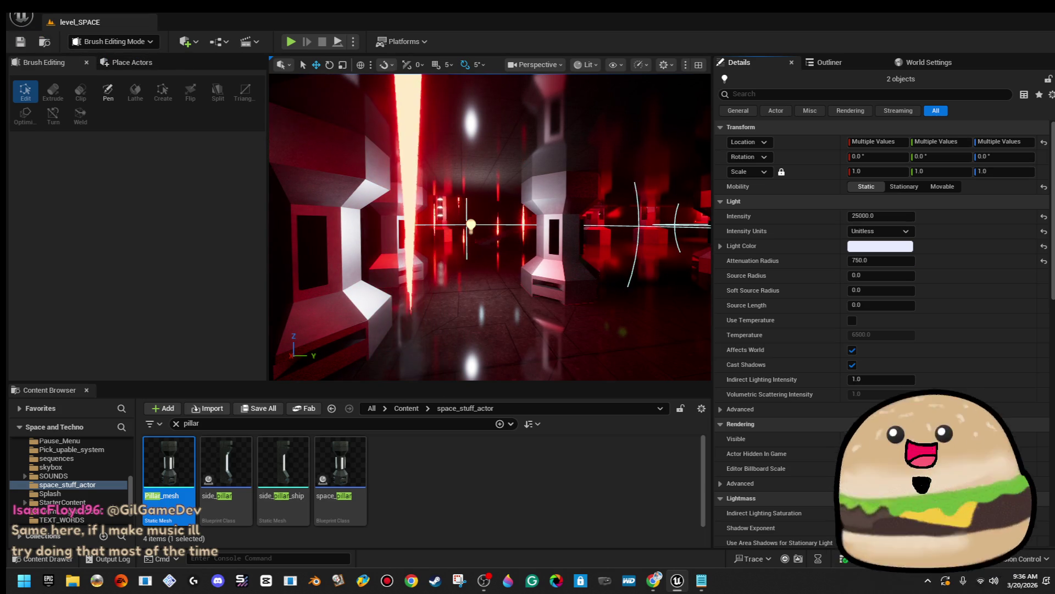
key(f)
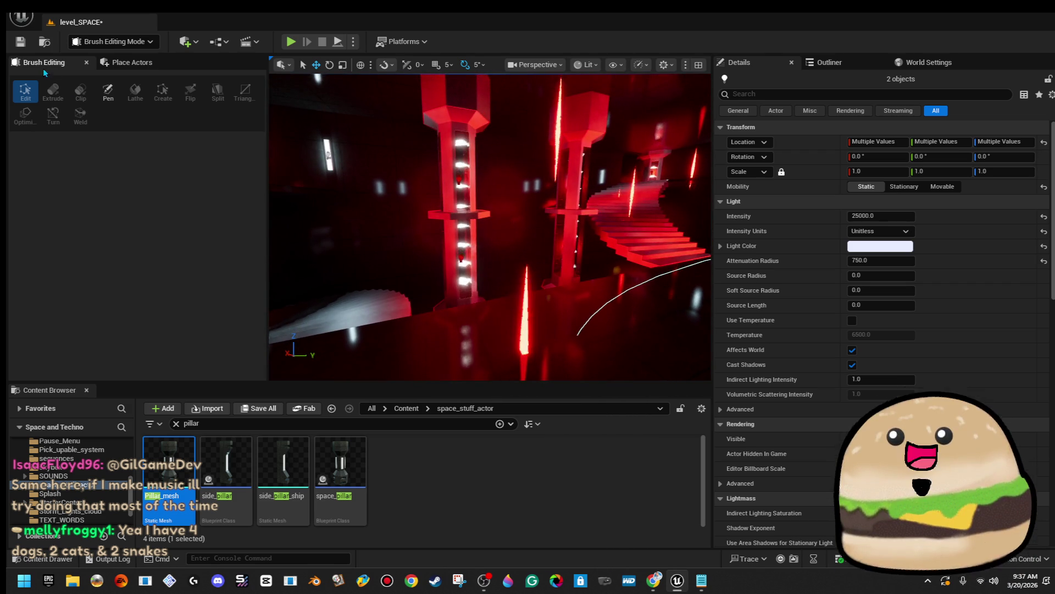
Step: Save level_SPACE using the toolbar Save icon
click(21, 43)
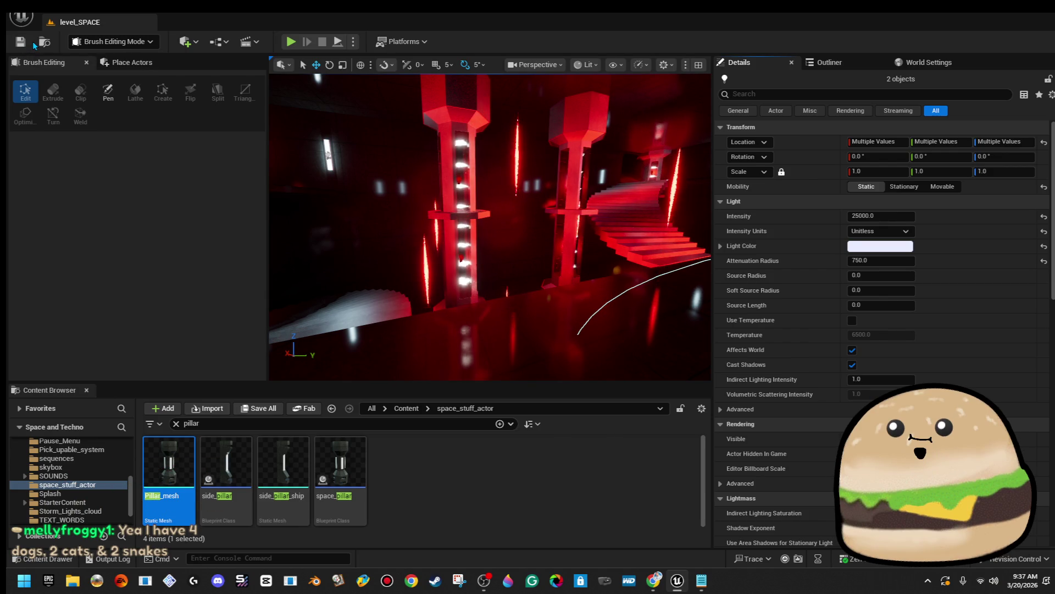
Step: Drag a Box brush from Place Actors > Geometry into the viewport beside the red pillars
click(157, 65)
drag(100, 129, 575, 299)
drag(501, 276, 516, 268)
mouse_move(489, 225)
mouse_down()
mouse_move(456, 226)
mouse_move(474, 218)
mouse_up()
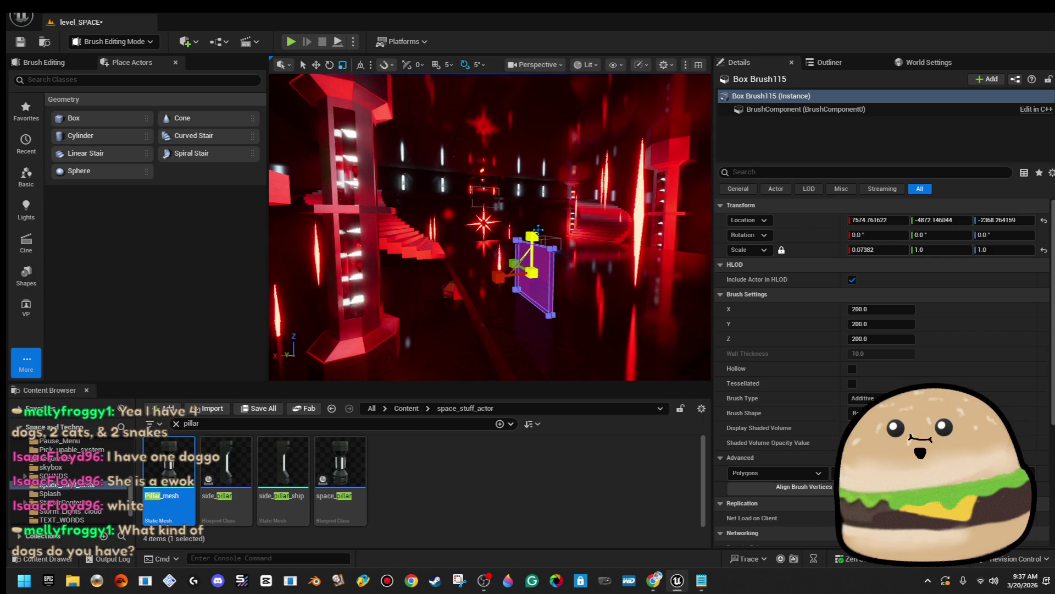
Step: Flatten Box Brush115 and stretch it along Y to a scale of 6.098117
drag(538, 230, 538, 242)
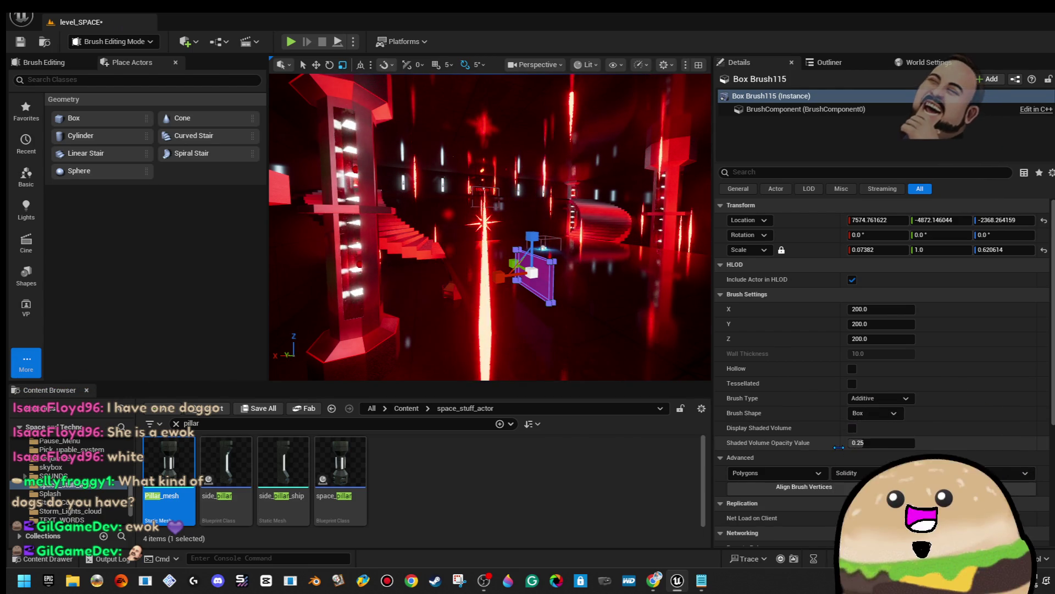
drag(489, 225, 514, 231)
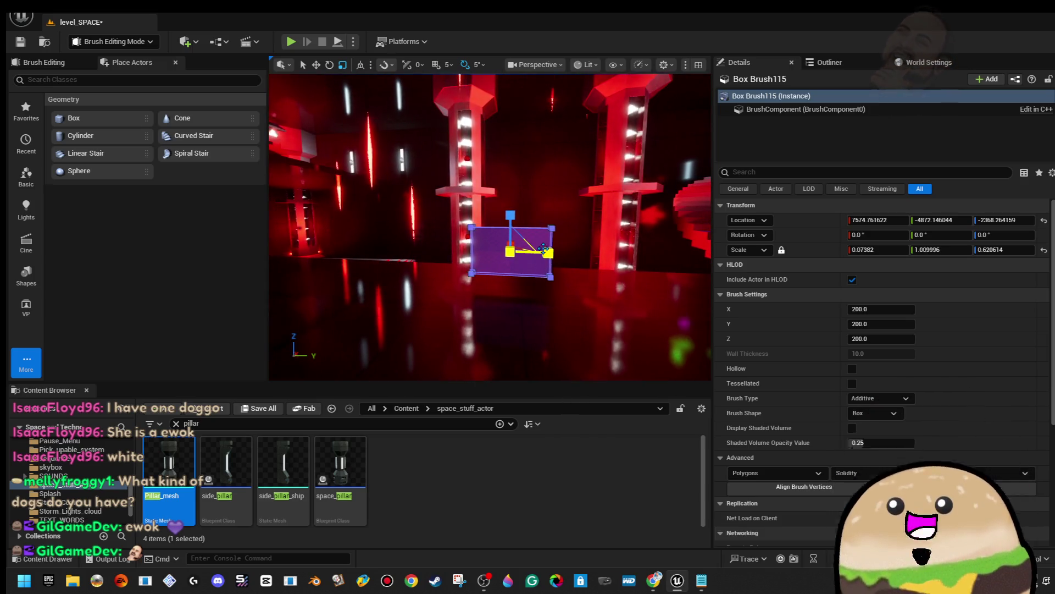
mouse_move(514, 231)
mouse_down()
mouse_move(525, 264)
mouse_move(539, 240)
mouse_up()
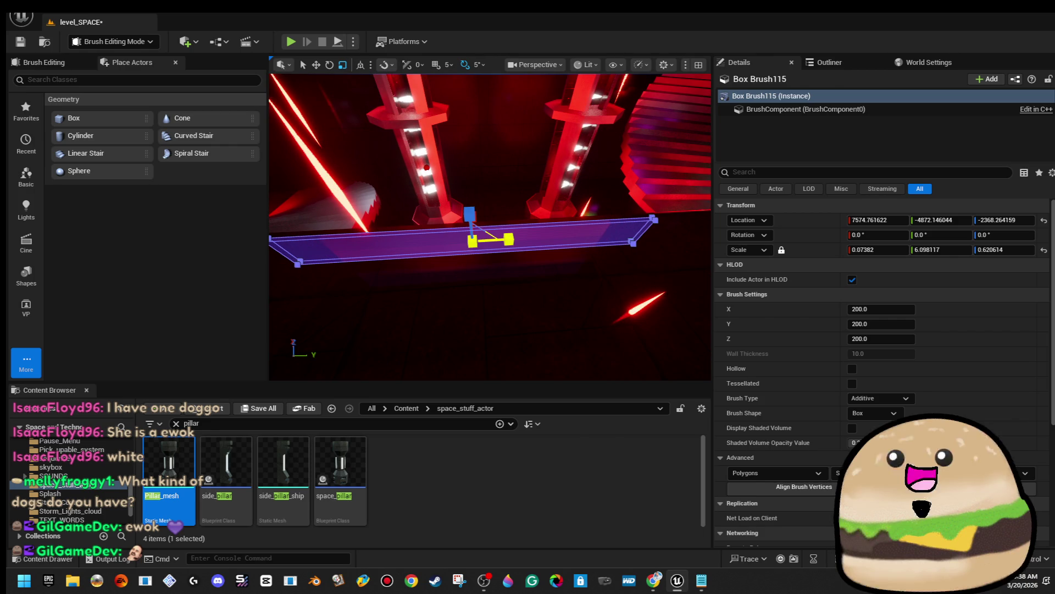
mouse_move(516, 240)
mouse_down()
mouse_move(548, 237)
mouse_move(552, 199)
mouse_up()
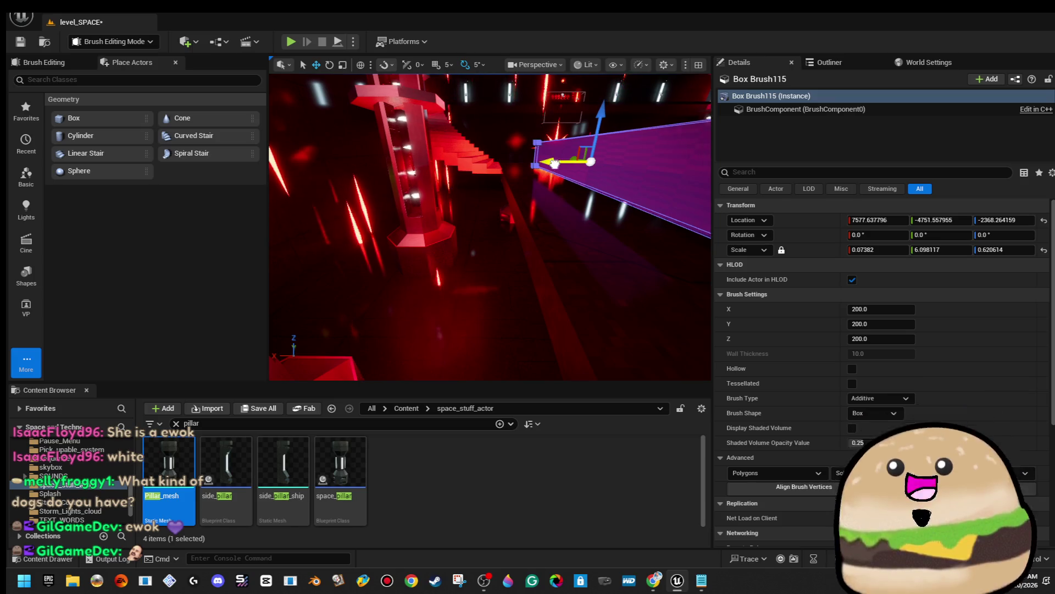
Step: Shift the slab along X, lower it, and stretch it to Y scale 7.144292
drag(555, 163, 533, 161)
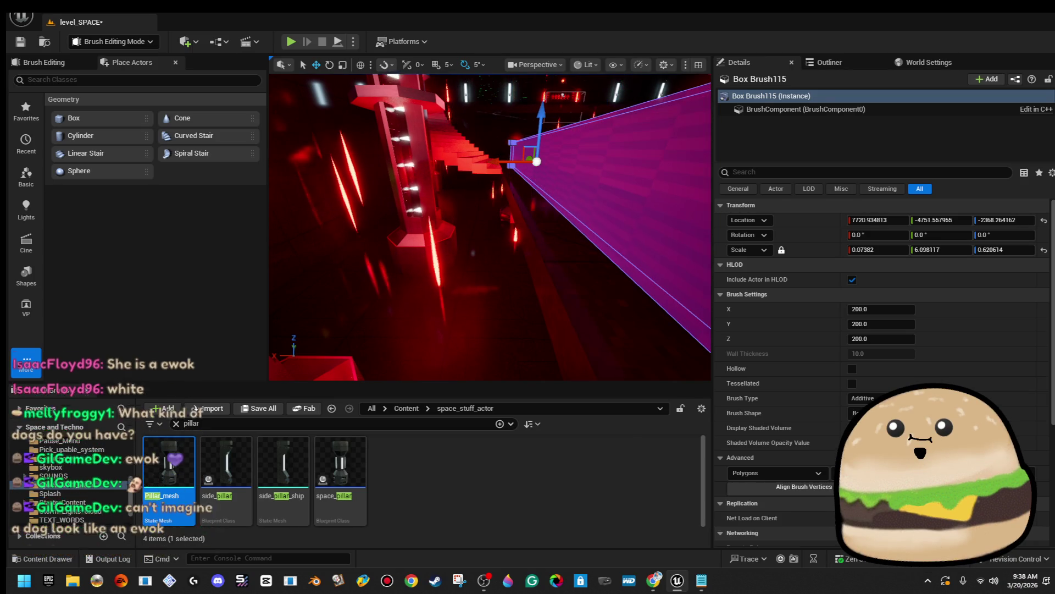
drag(537, 161, 480, 181)
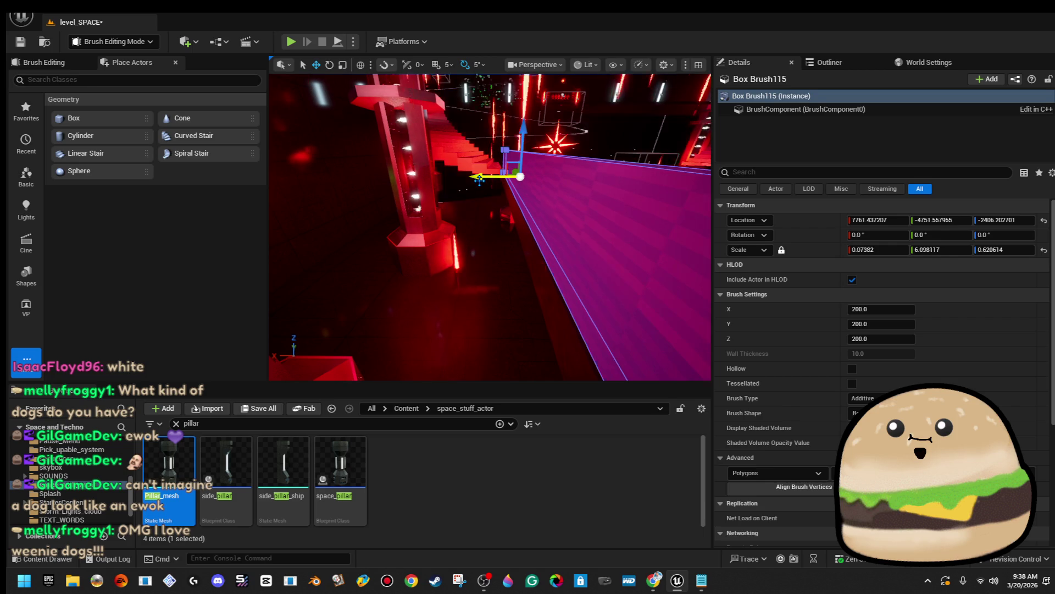
mouse_move(480, 181)
mouse_down()
mouse_move(363, 190)
mouse_move(504, 220)
mouse_up()
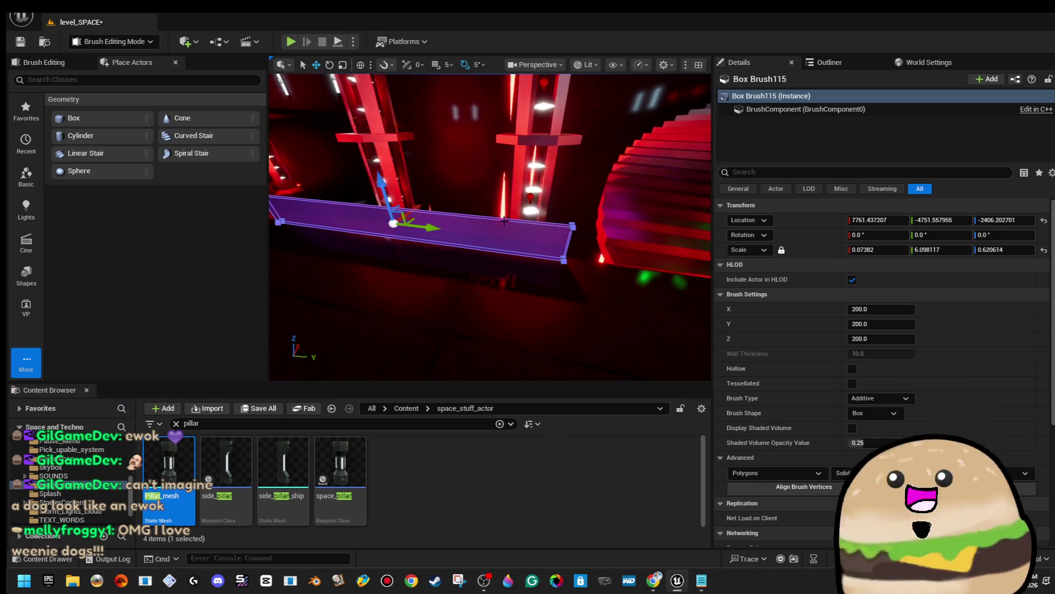
drag(441, 234, 451, 234)
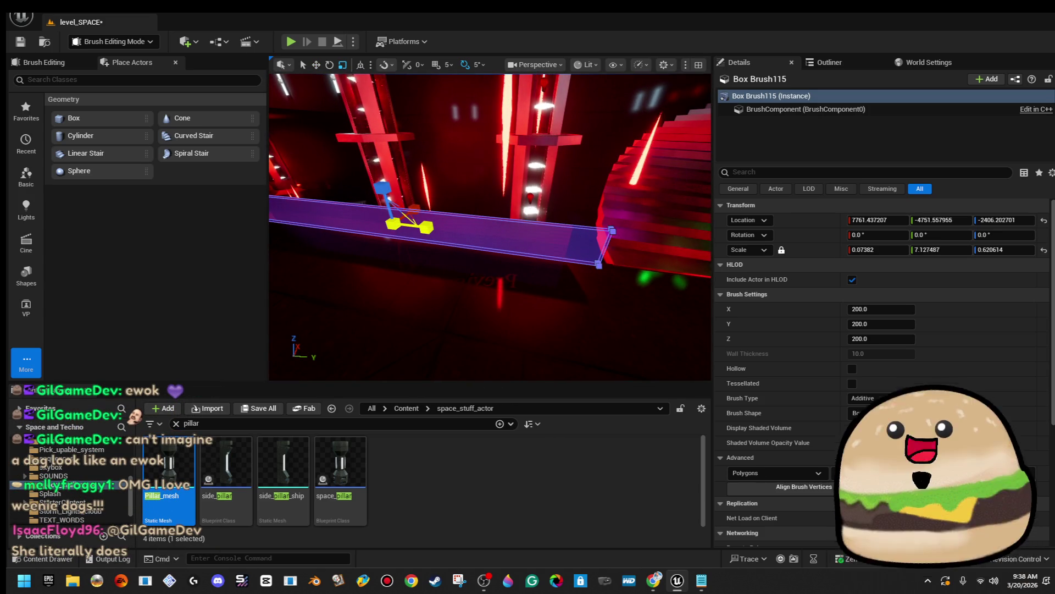
drag(430, 230, 484, 237)
key(f)
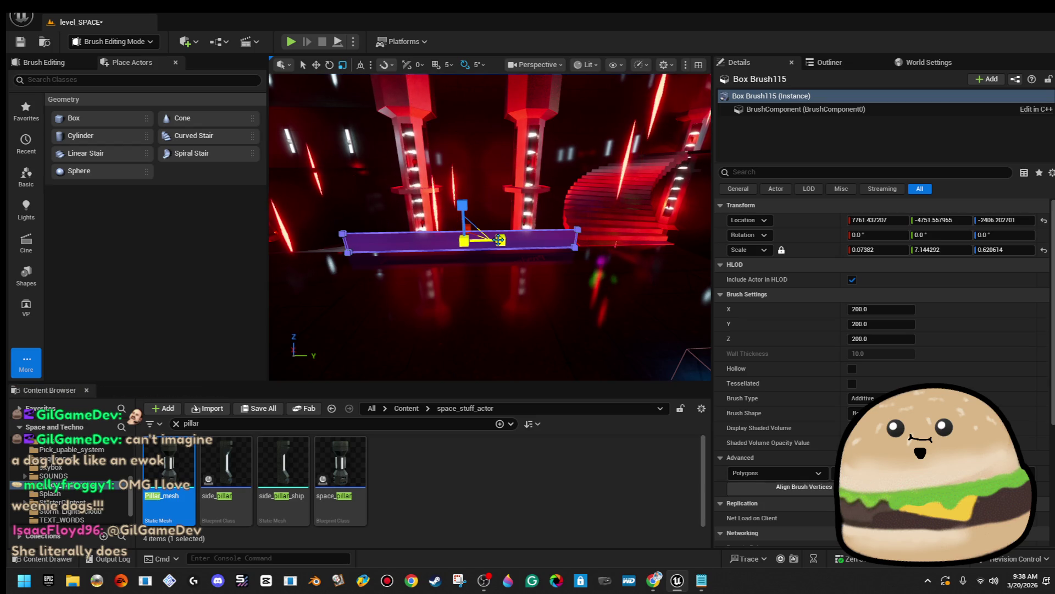
drag(527, 240, 595, 237)
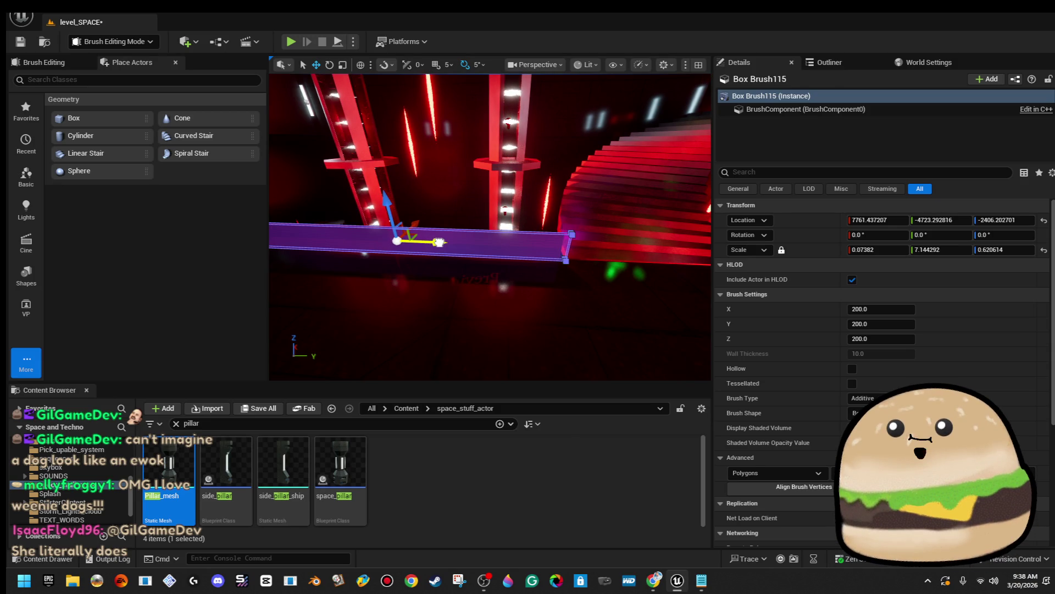
drag(595, 236, 527, 236)
click(495, 209)
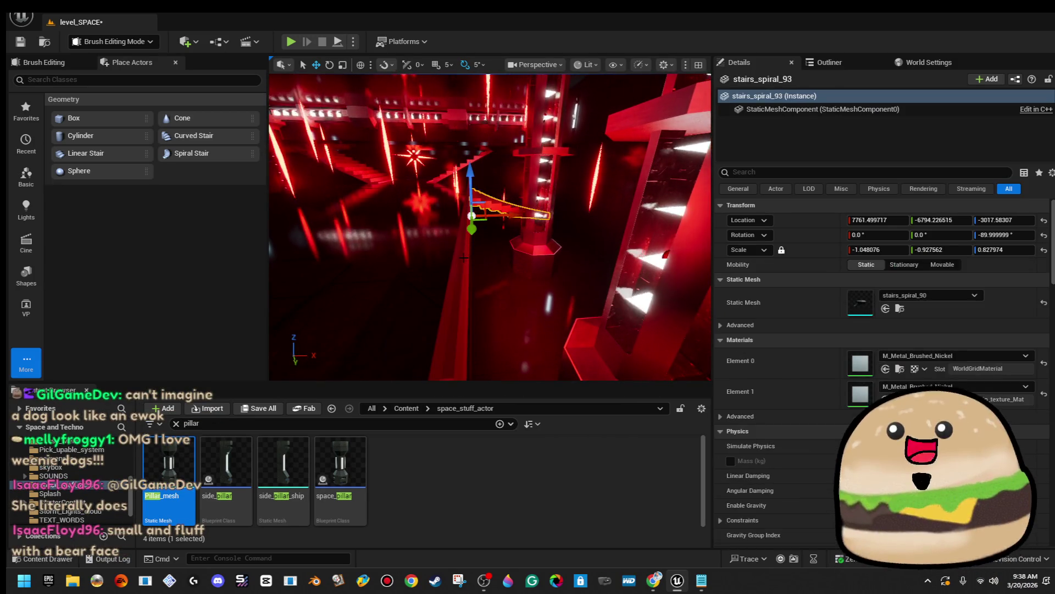
Step: Select all of the slab's surfaces and apply Align Surface Box to them
click(464, 258)
click(745, 355)
click(777, 387)
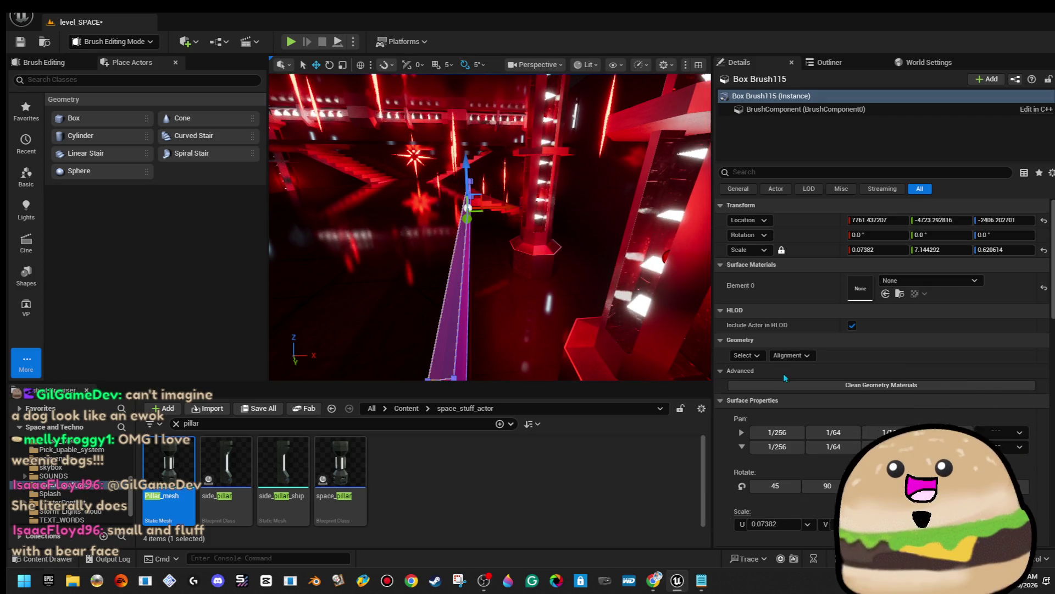
click(789, 355)
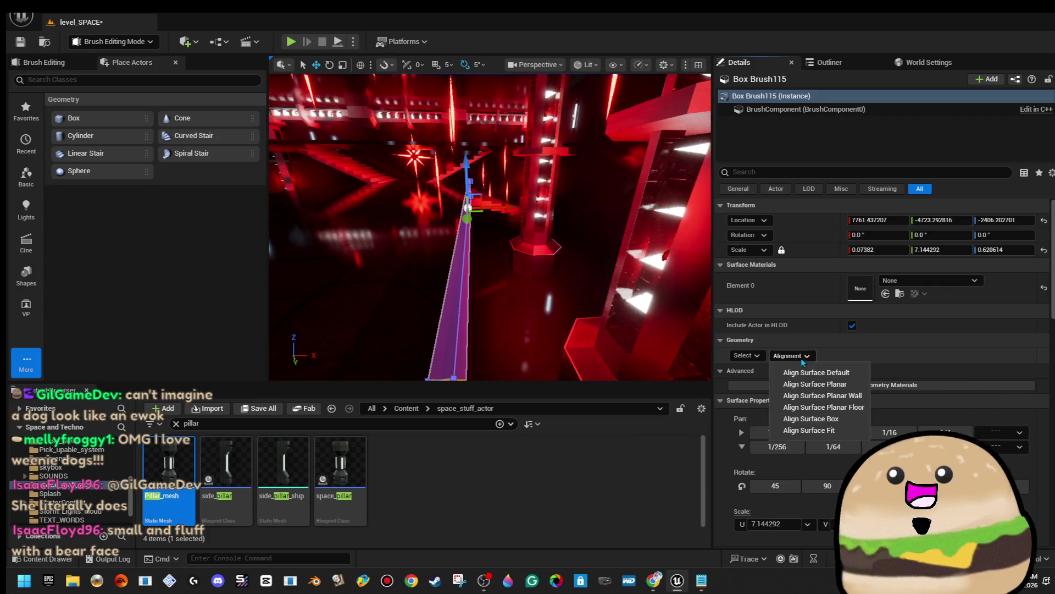
click(829, 419)
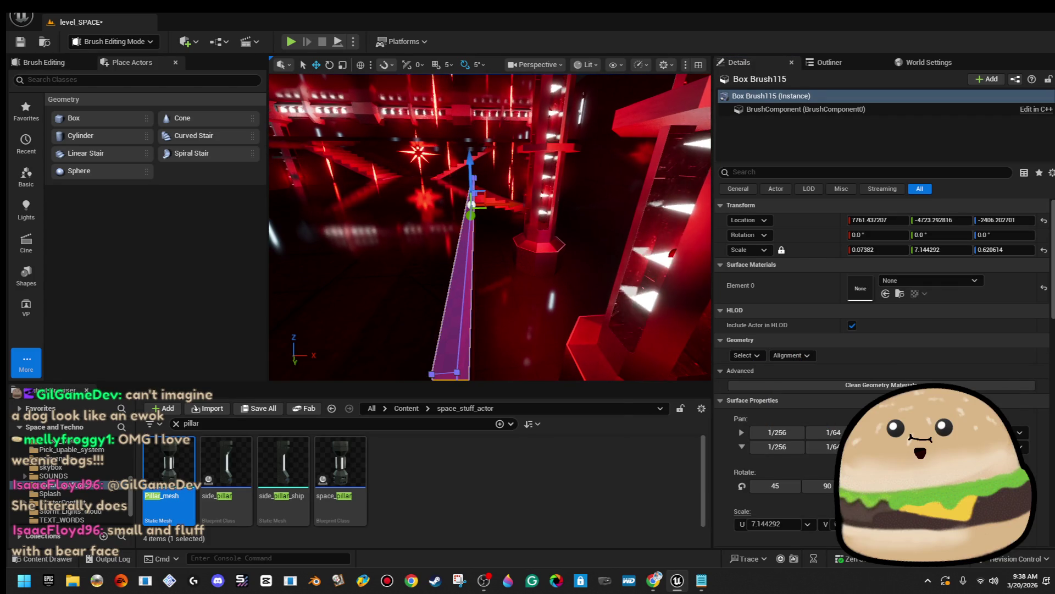
Step: Start a play-in-editor test of the level with Alt+P
right_click(426, 263)
key(Escape)
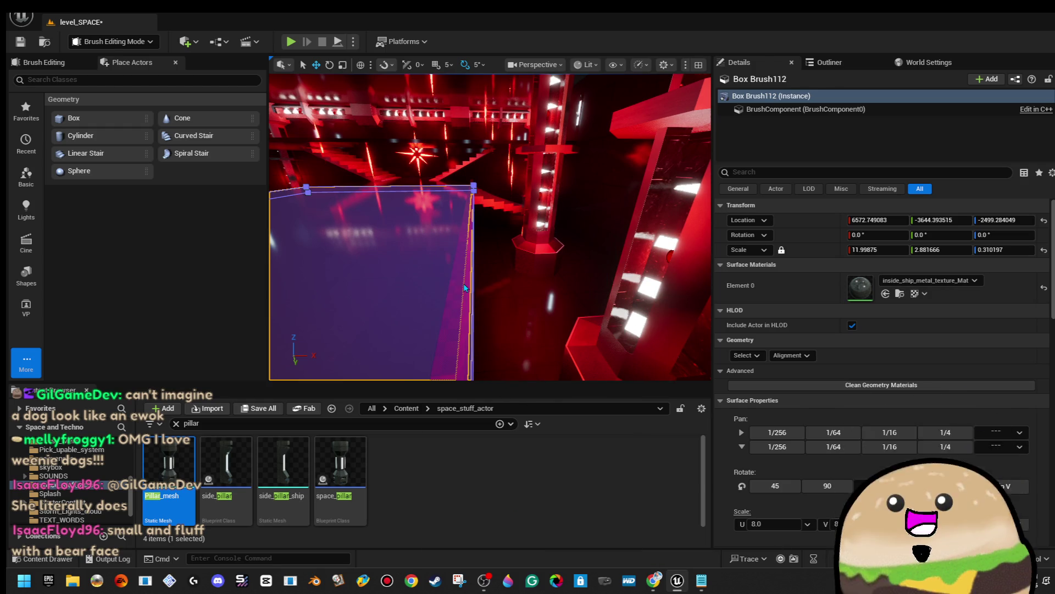
key(alt+p)
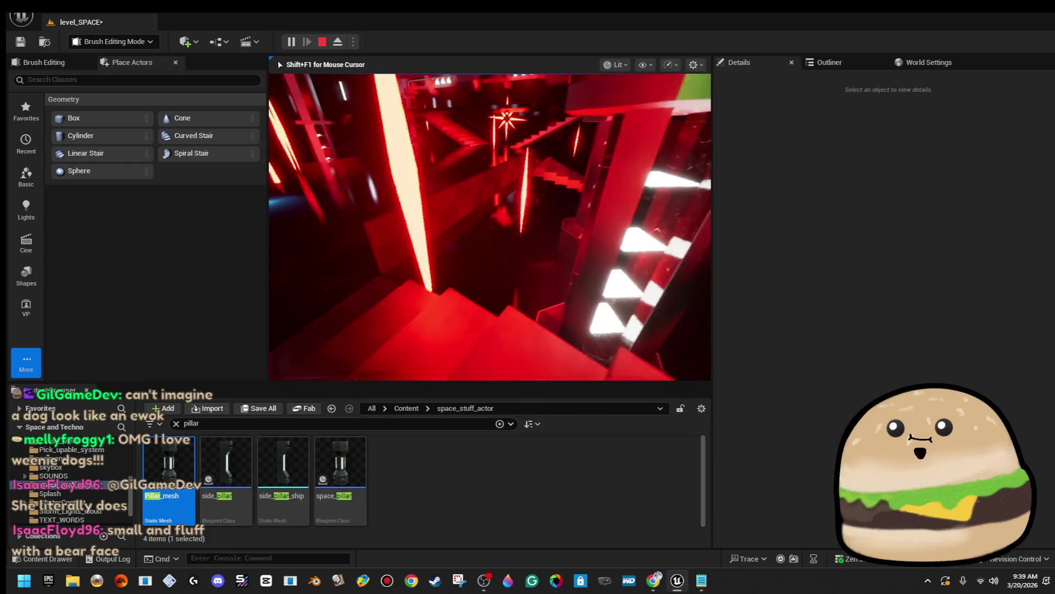
Step: End the play test and reselect the slab wall brush
key(Escape)
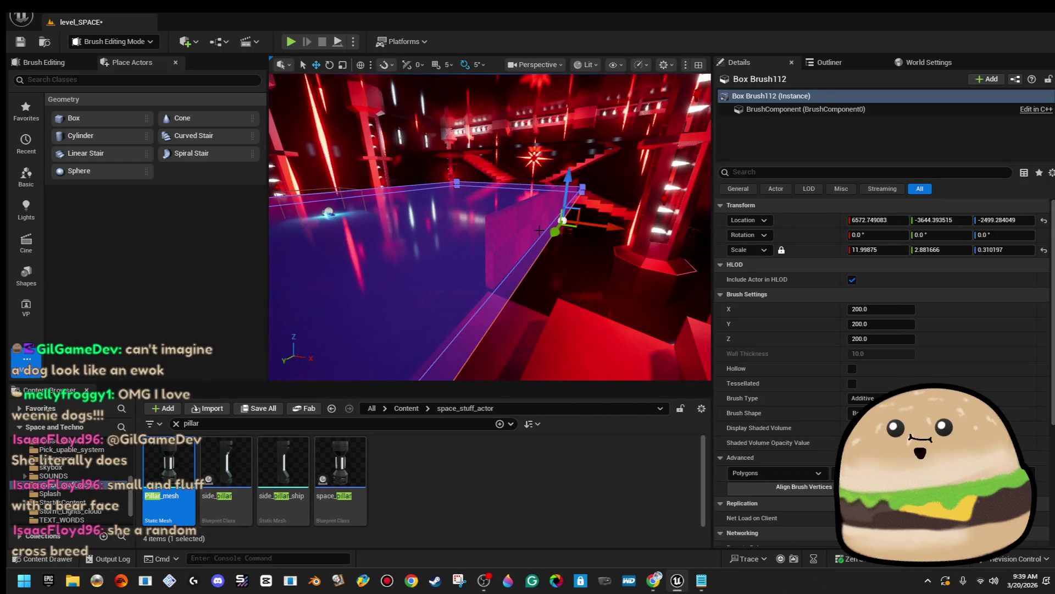
click(517, 236)
click(745, 355)
click(794, 389)
Step: Assign glow_red_dim to the slab surface via a 'red' search and open that material
click(935, 281)
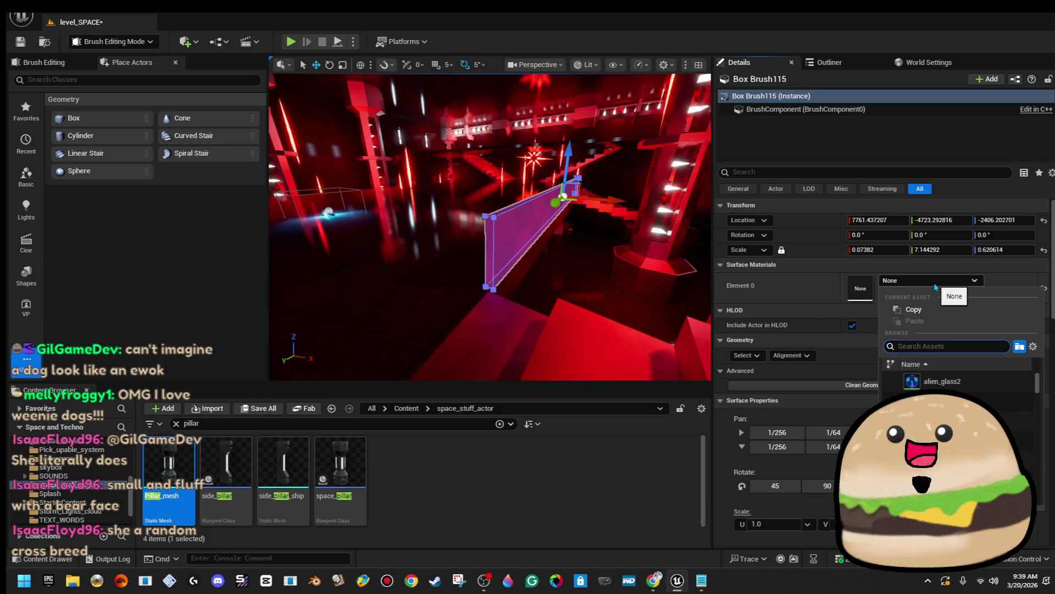
text(glowred)
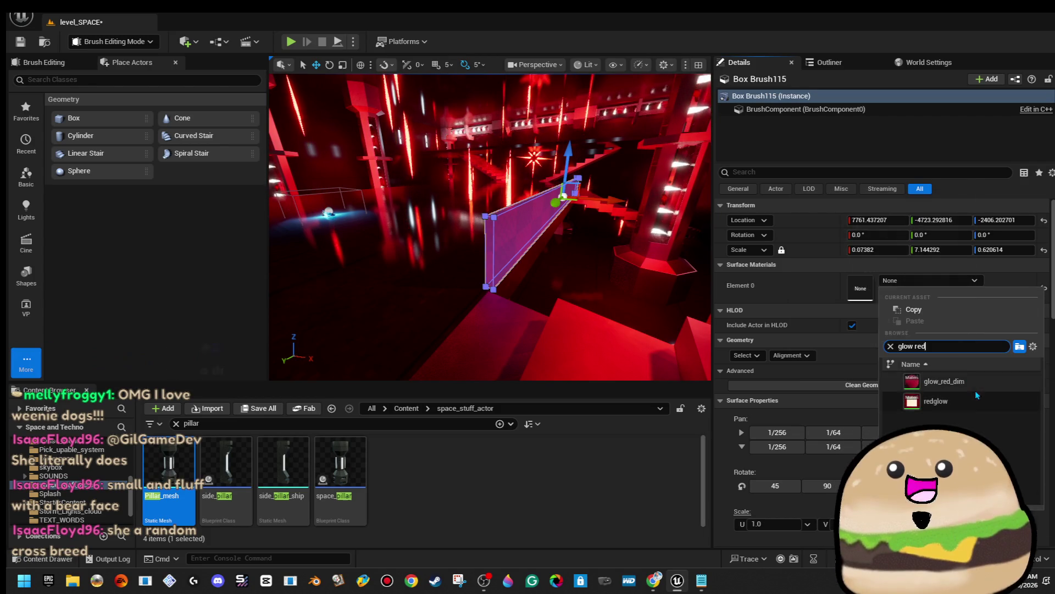
click(968, 383)
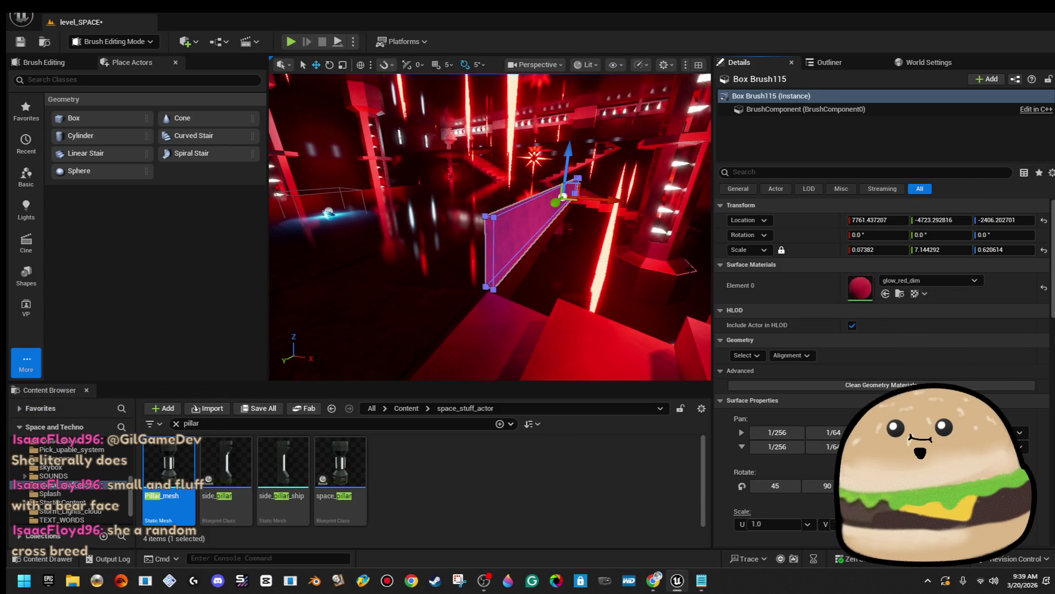
double_click(859, 288)
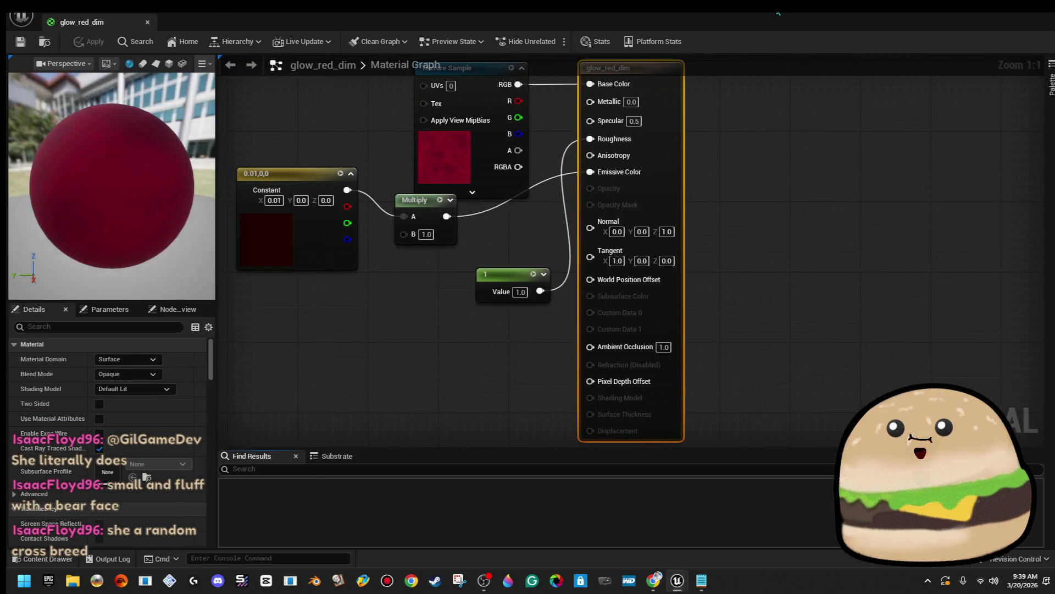
key(alt+Tab)
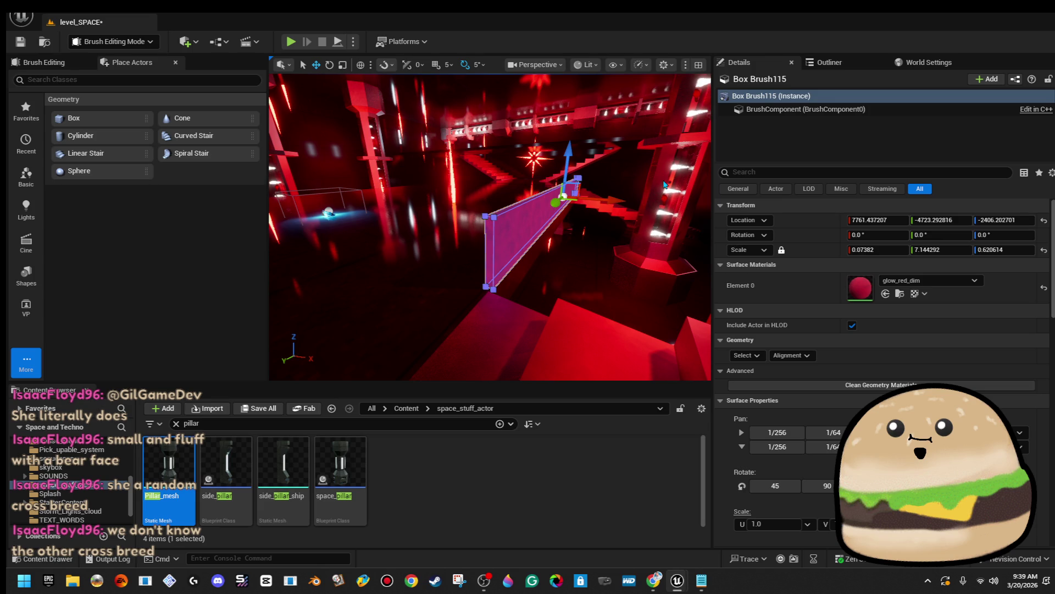
scroll(586, 198, up, 2)
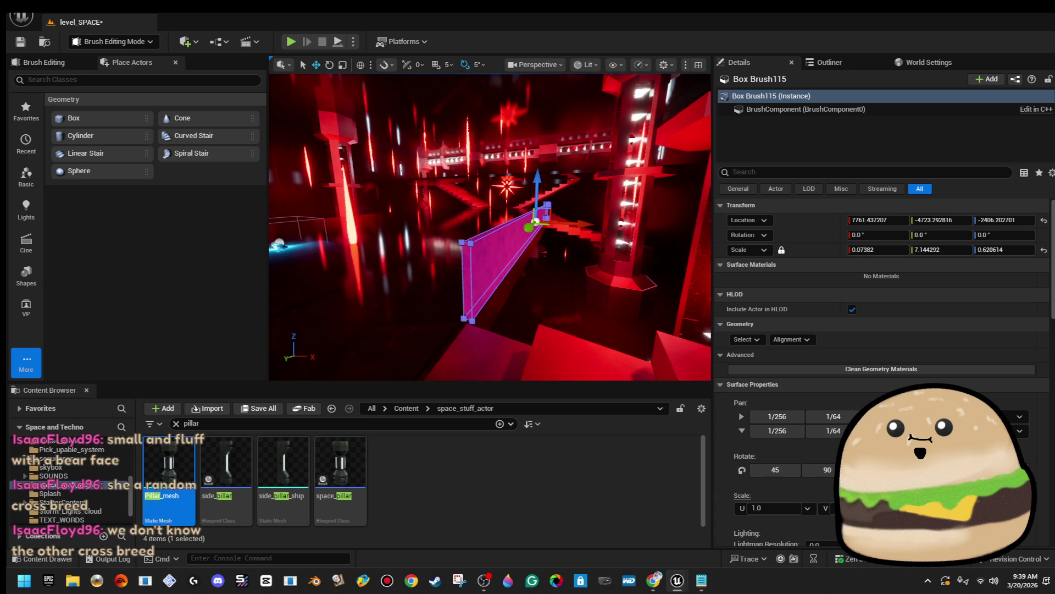
click(626, 176)
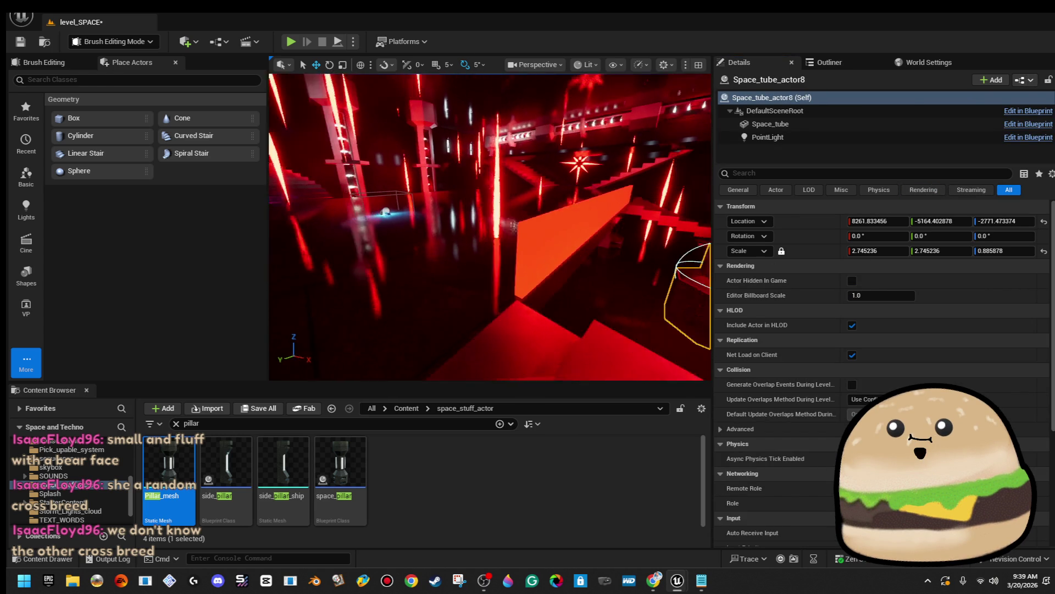
scroll(490, 226, down, 5)
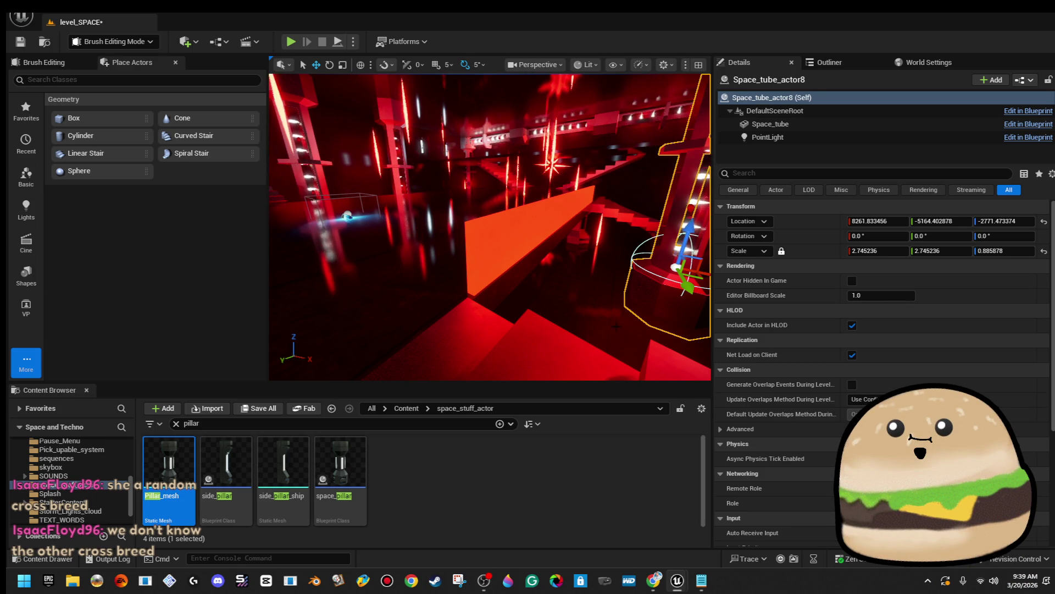
scroll(620, 329, down, 3)
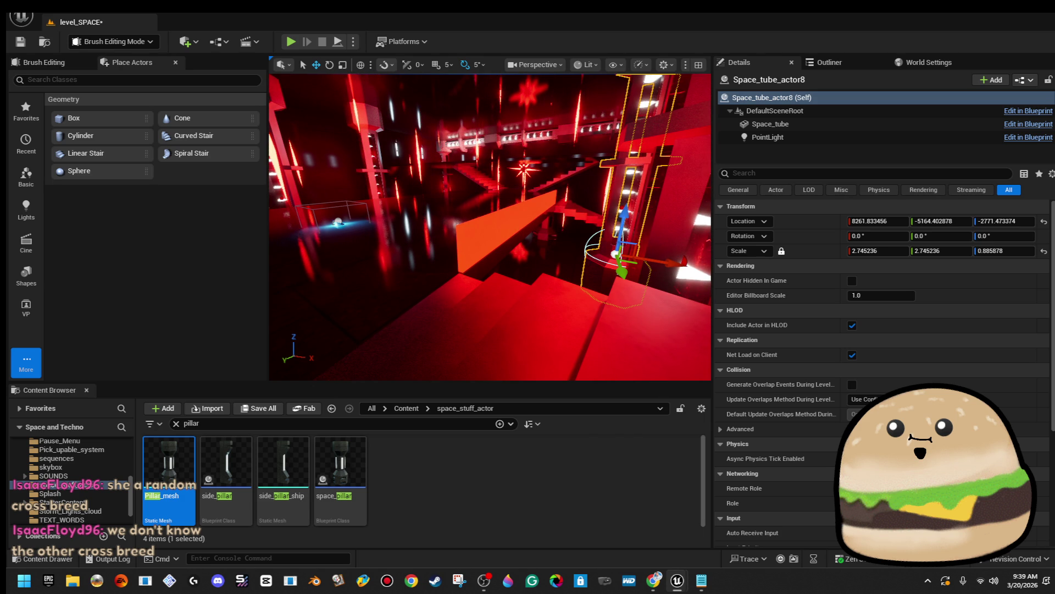
scroll(699, 328, up, 5)
scroll(698, 328, up, 5)
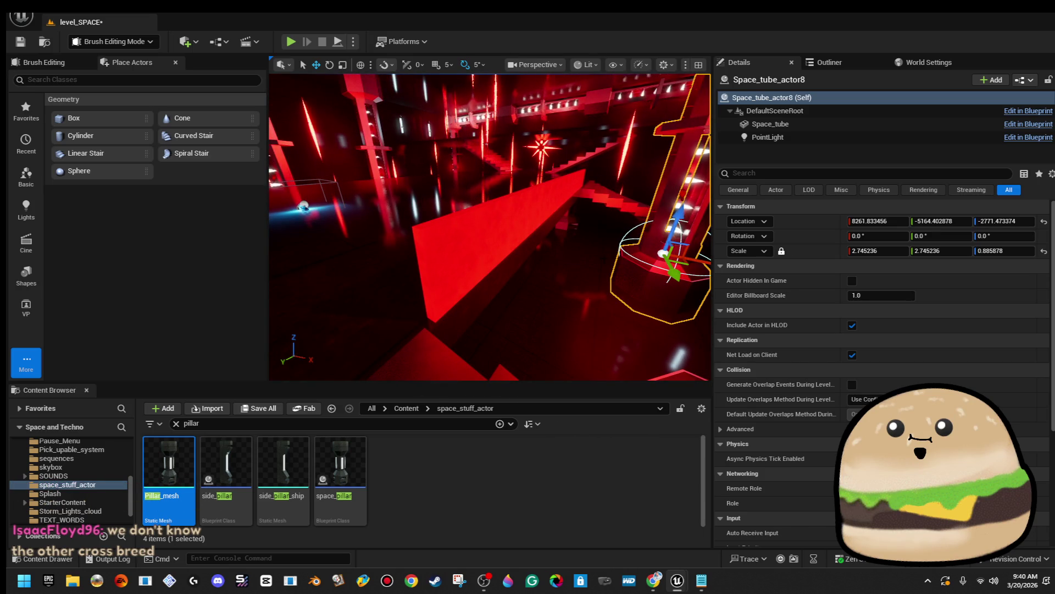
click(286, 423)
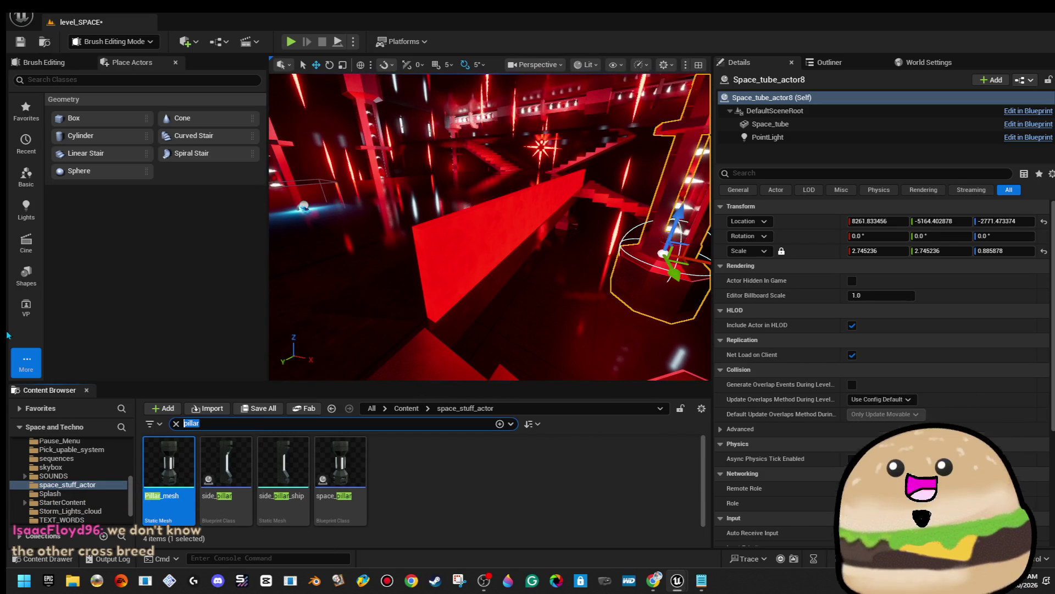
Step: Search the Content Browser for 'inside' and drag inside_ship_metal_texture_Mat into the level
text(inside)
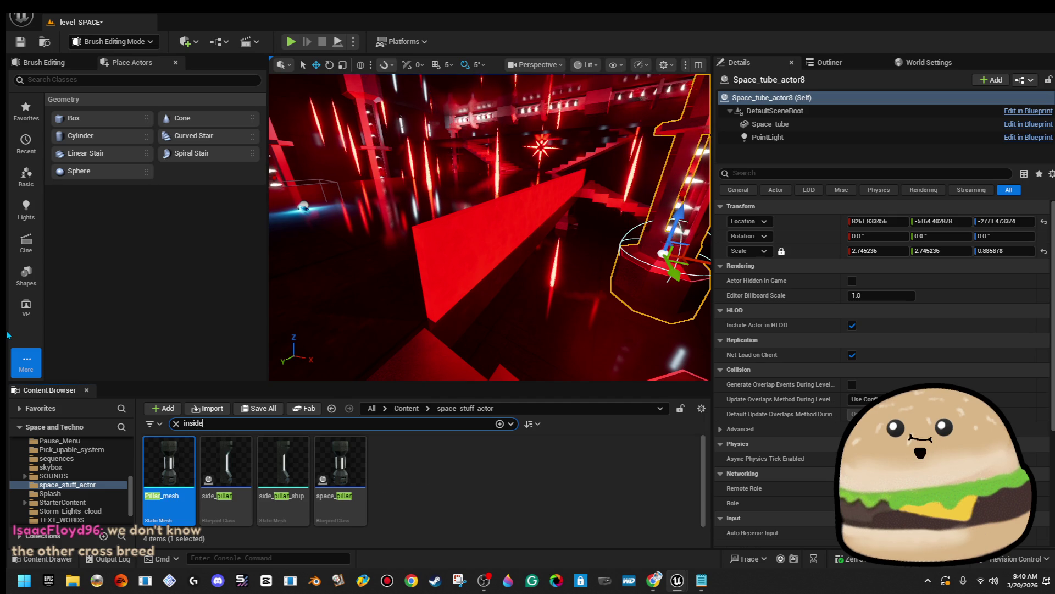
click(407, 408)
mouse_move(340, 461)
mouse_down()
mouse_move(505, 342)
mouse_move(479, 249)
mouse_move(434, 301)
mouse_up()
mouse_move(339, 443)
mouse_down()
mouse_move(502, 300)
mouse_move(473, 286)
mouse_move(495, 302)
mouse_move(483, 302)
mouse_up()
click(515, 309)
scroll(492, 267, up, 2)
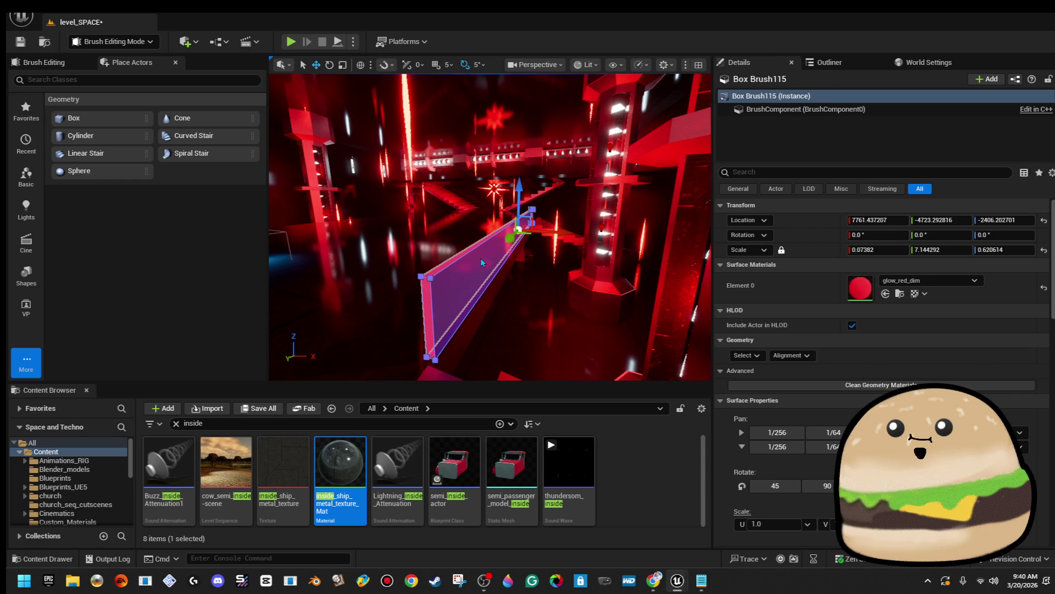
click(615, 264)
Step: Fly the camera up to Space_tube_actor8 and frame it with F
drag(490, 227, 490, 227)
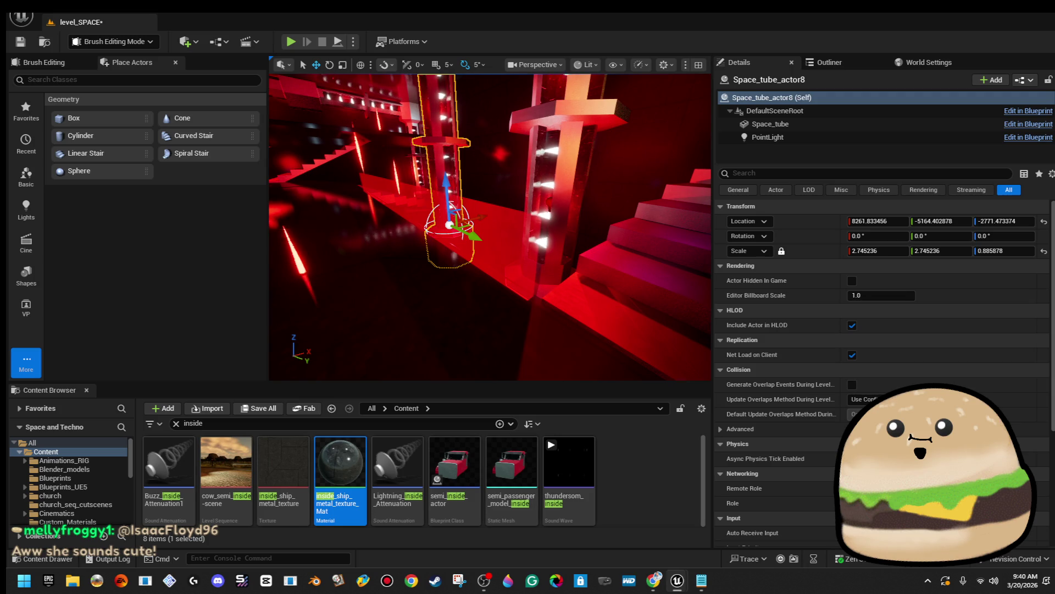
drag(491, 227, 490, 227)
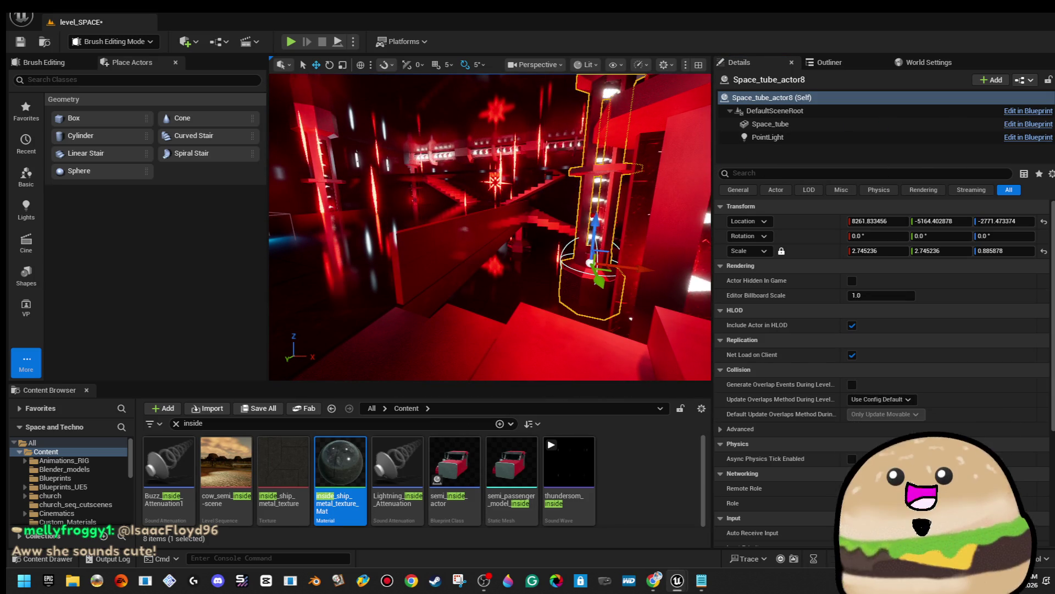
drag(491, 227, 491, 226)
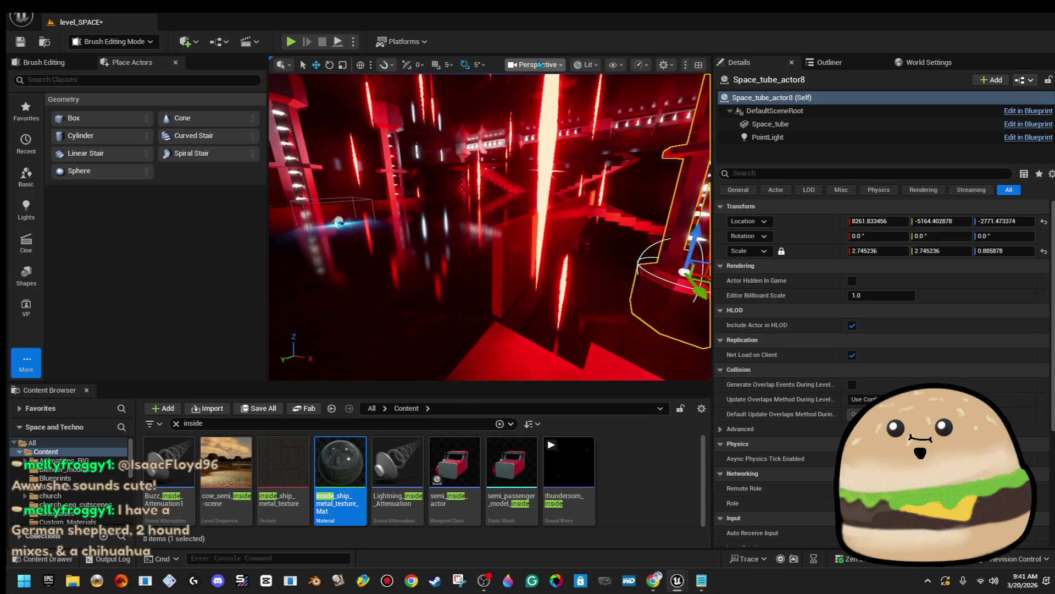
click(536, 64)
key(Escape)
key(f)
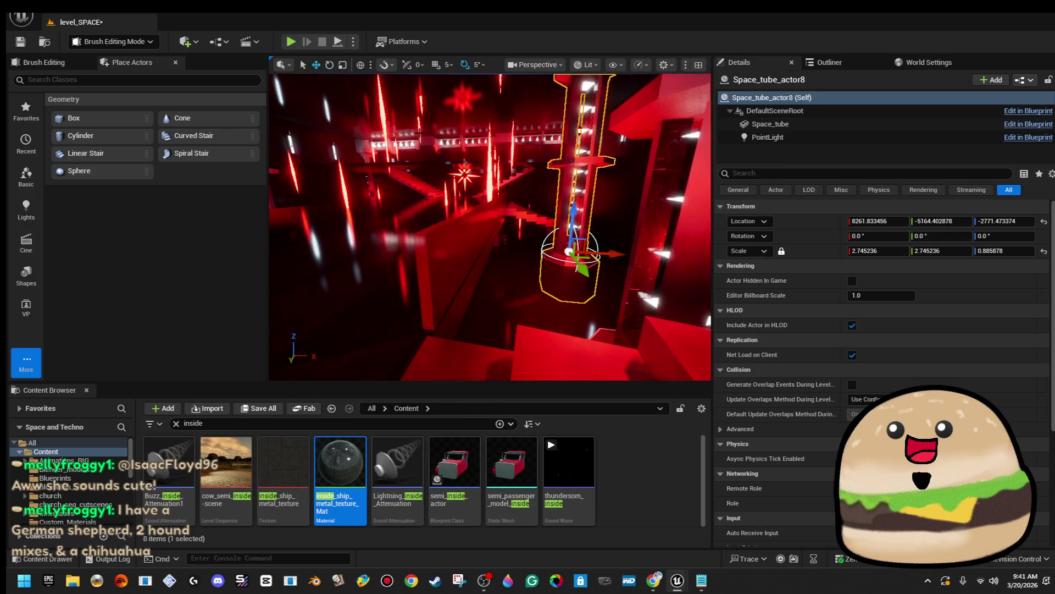
click(588, 64)
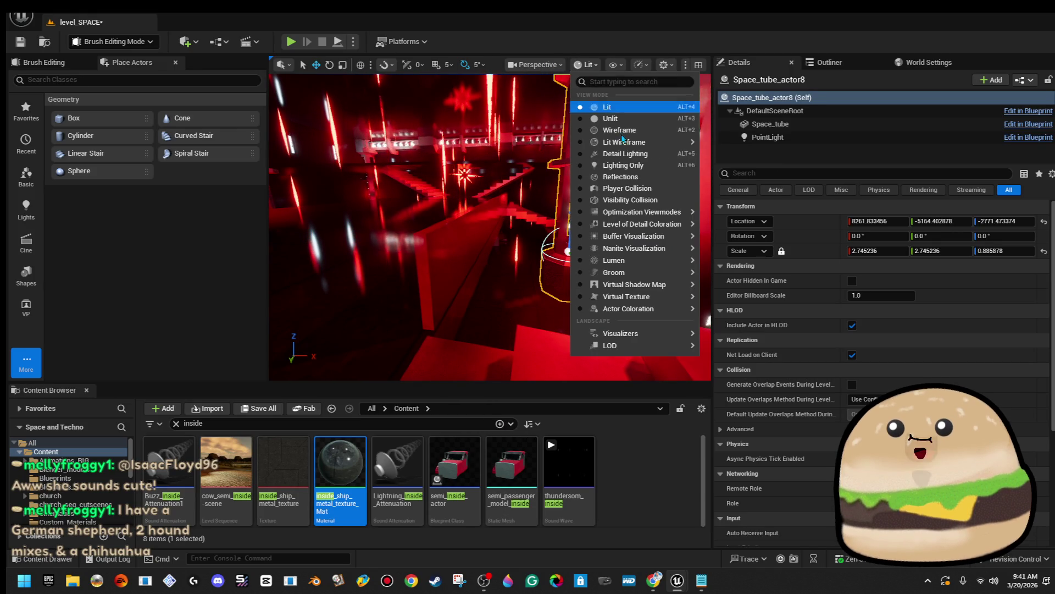
Step: Switch to Player Collision view and apply inside_ship_metal_texture_Mat to Box Brush115
click(632, 188)
click(455, 294)
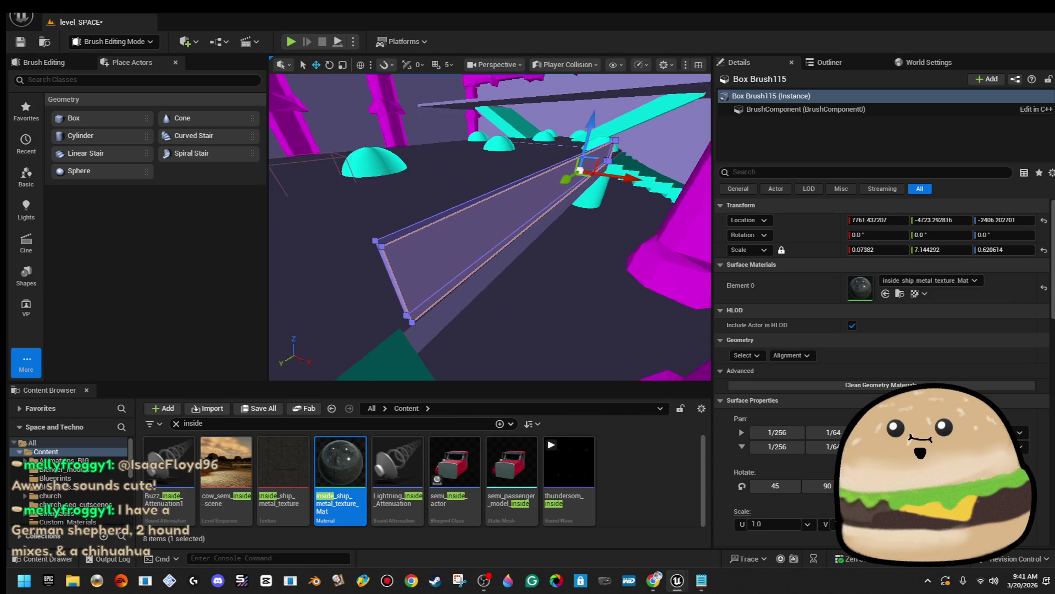
mouse_move(340, 462)
mouse_down()
mouse_move(462, 309)
mouse_move(474, 248)
mouse_move(358, 480)
mouse_up()
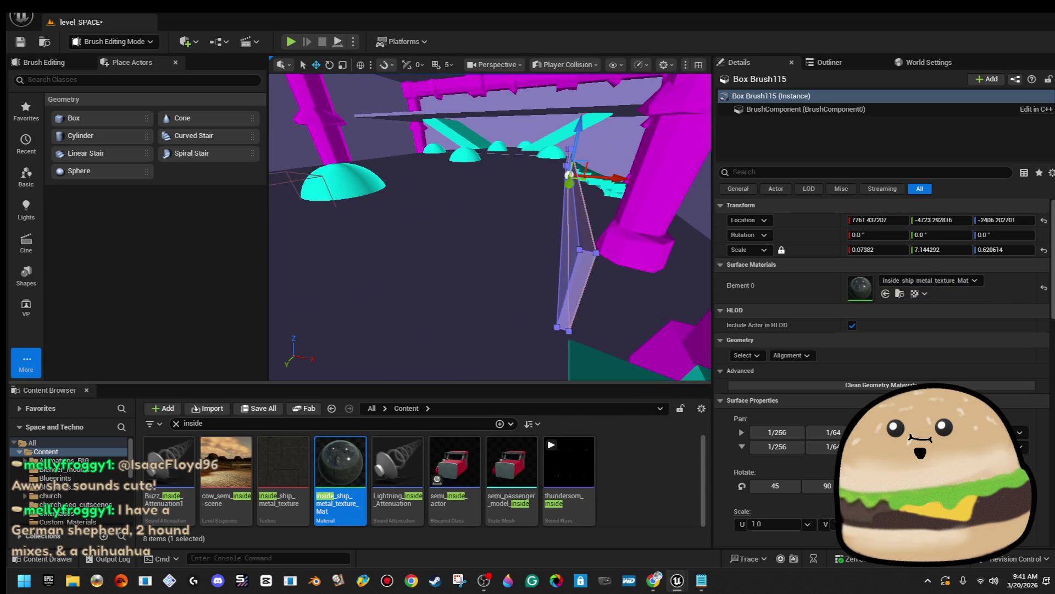
Step: Alt-drag the wall brush along X to create the copy Box Brush119 at X 5897.75
drag(547, 238, 546, 238)
drag(681, 206, 664, 228)
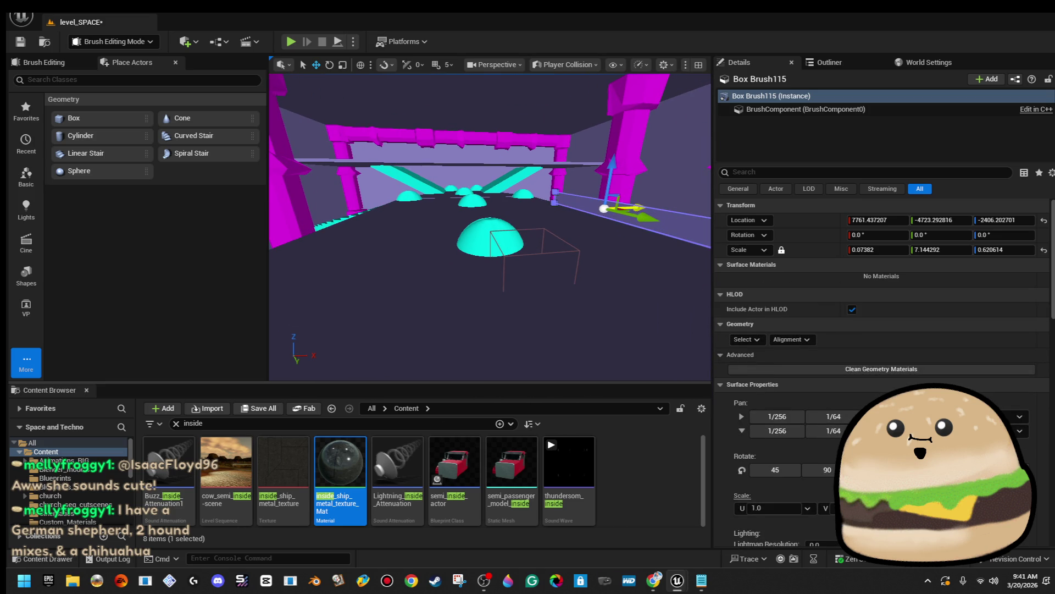
drag(635, 210, 383, 235)
drag(496, 213, 497, 221)
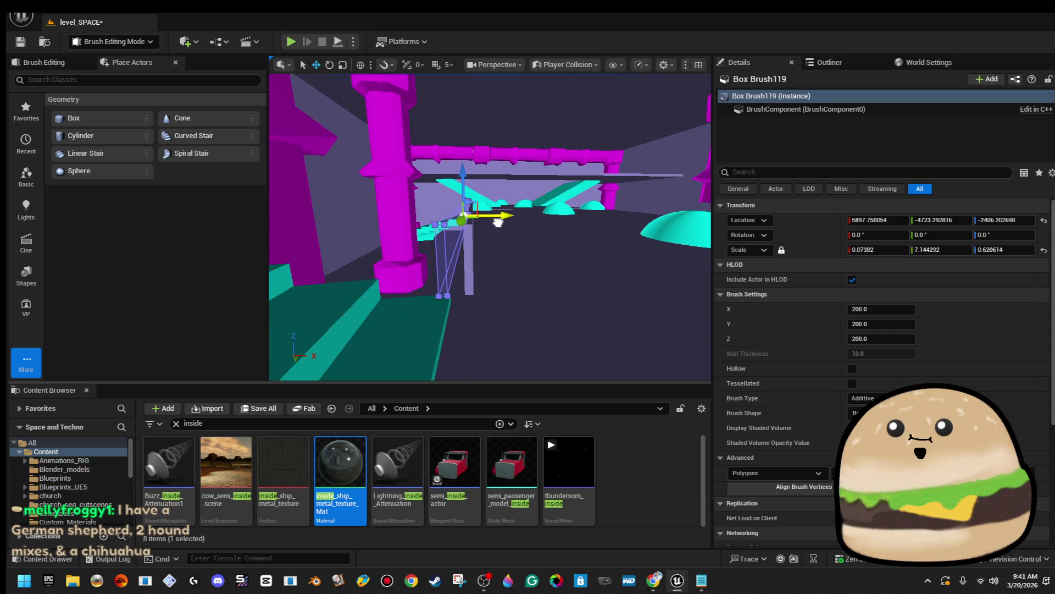
Step: Save the level and Alt-drag a raised, Y-offset wall copy, Box Brush120
click(19, 41)
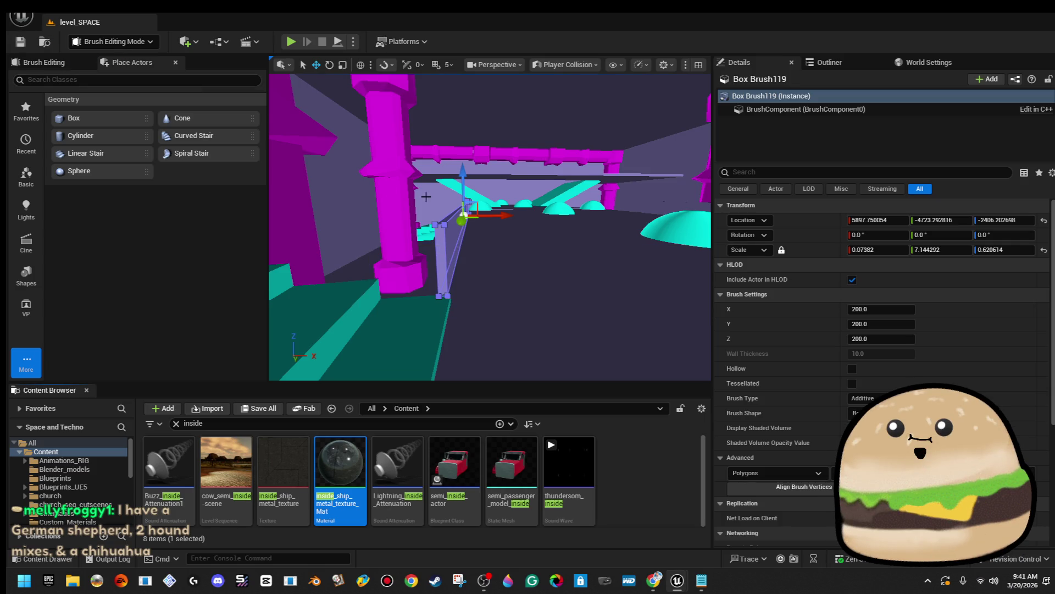
key(f)
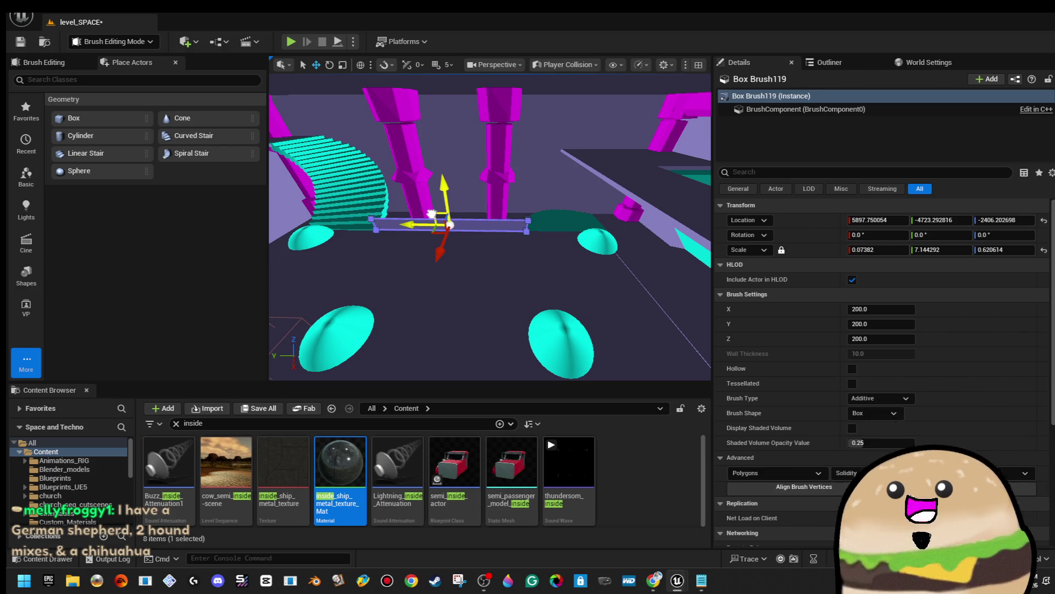
mouse_move(432, 213)
mouse_down()
mouse_move(514, 152)
mouse_move(560, 140)
mouse_move(607, 152)
mouse_move(595, 156)
mouse_up()
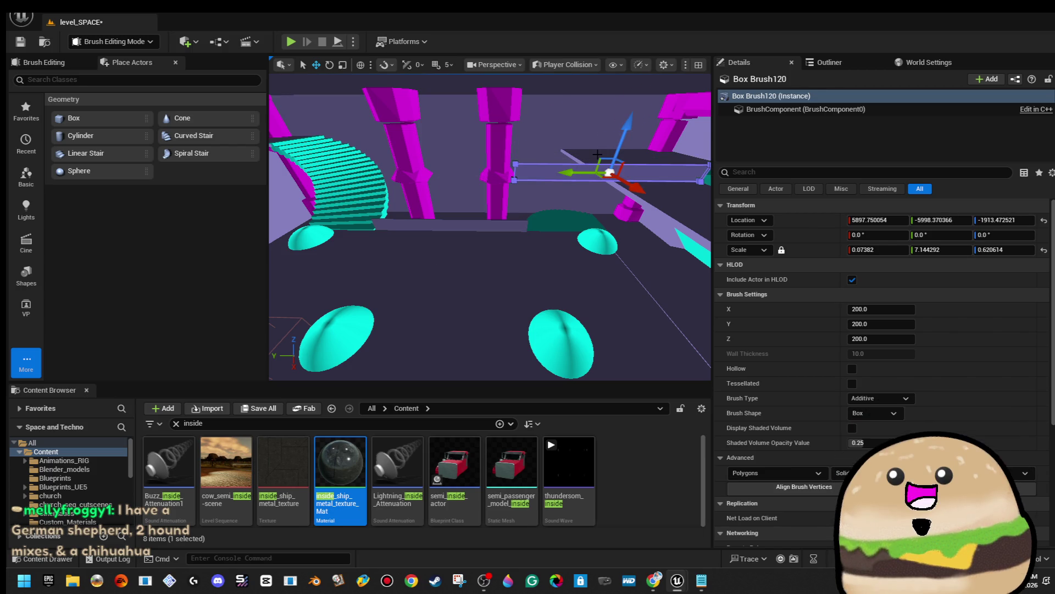
key(f)
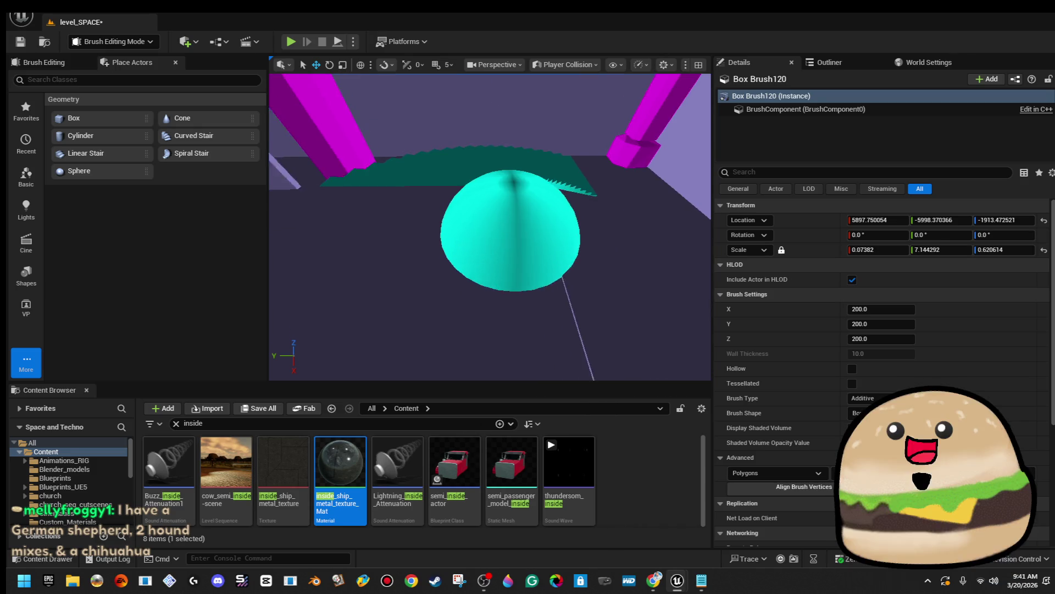
click(525, 264)
drag(617, 290, 617, 291)
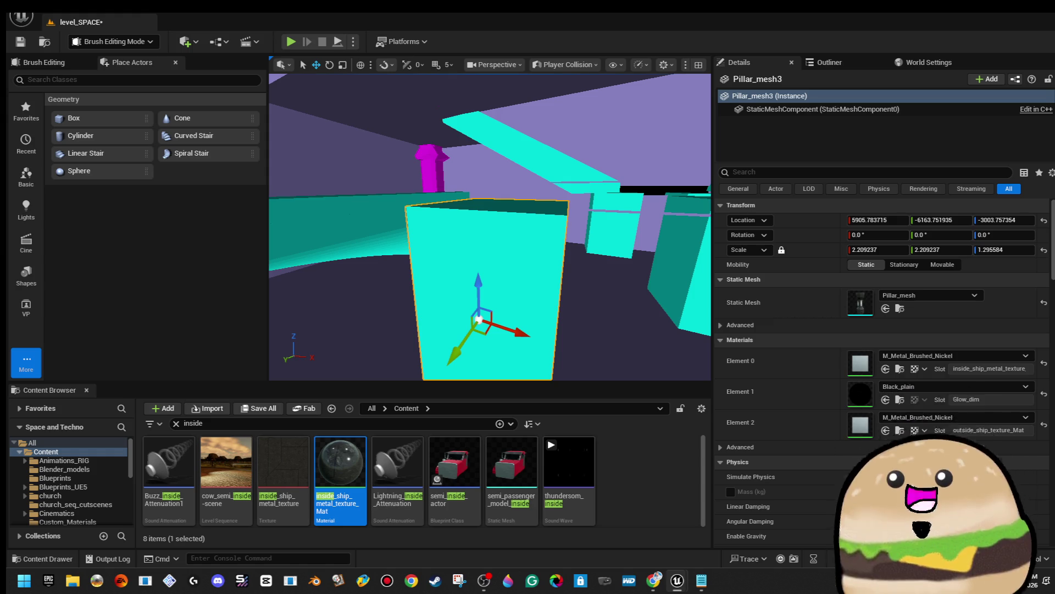
key(s)
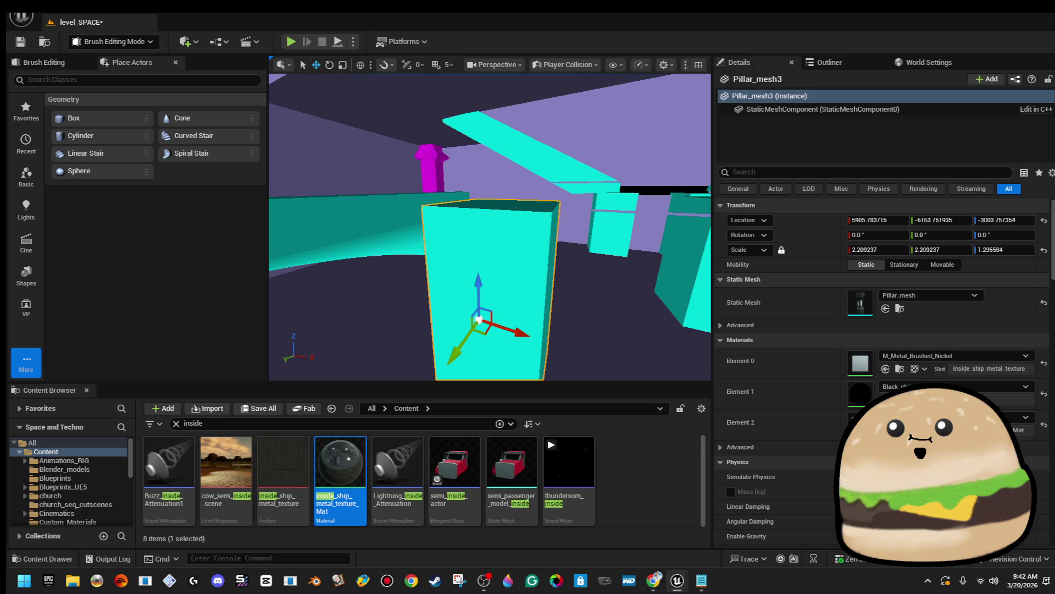
key(a)
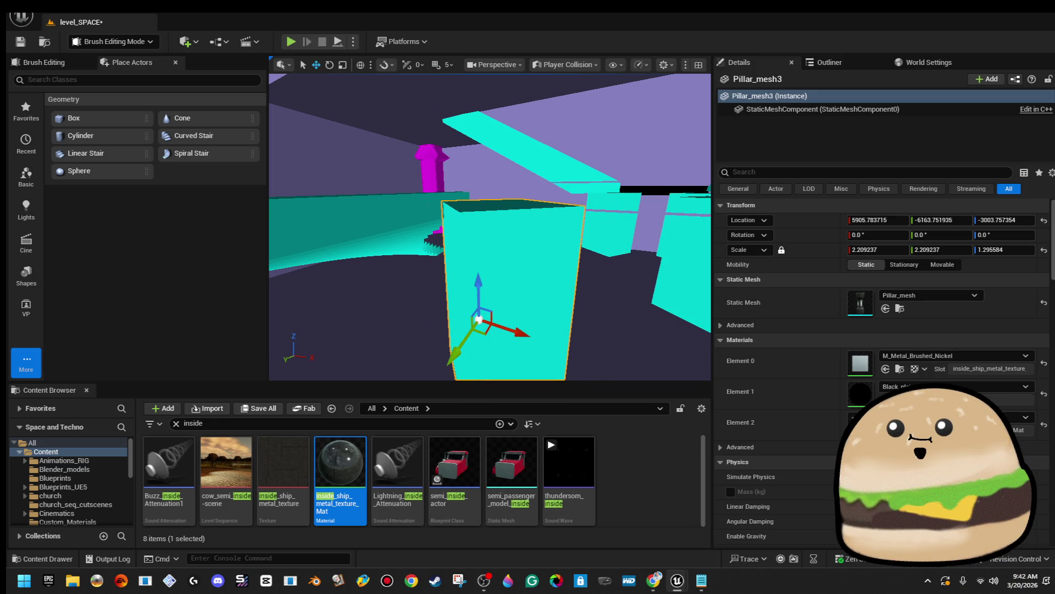
key(d)
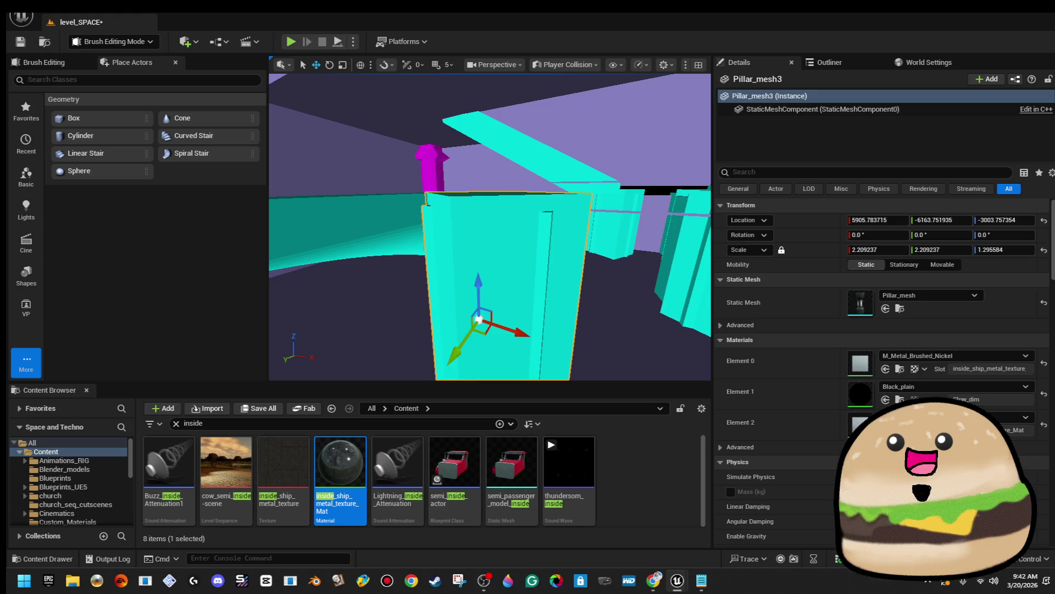
mouse_move(524, 232)
mouse_down()
mouse_move(519, 206)
mouse_move(520, 247)
mouse_up()
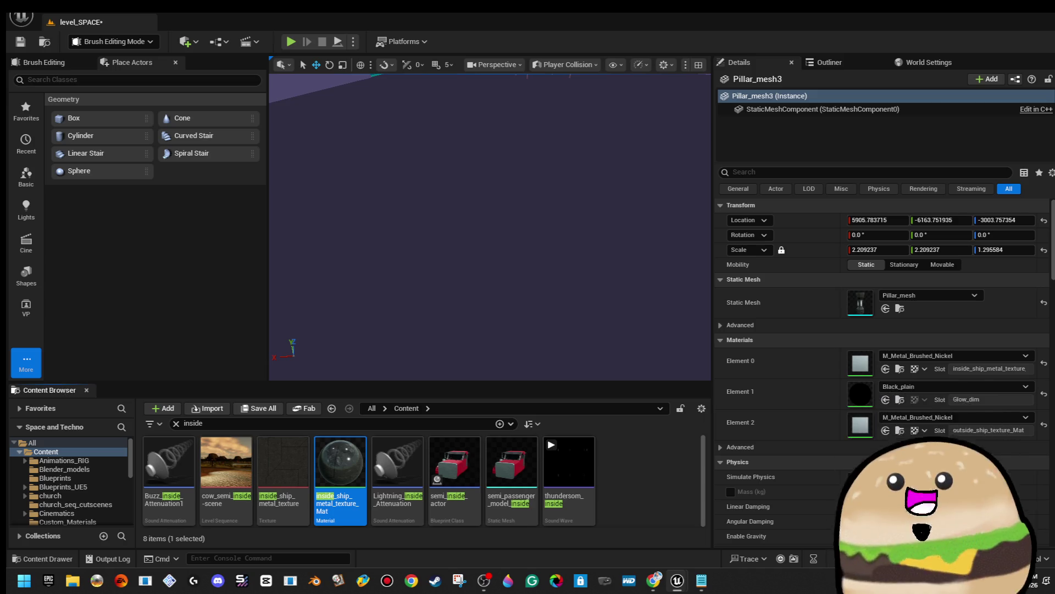
Step: Delete the duplicate beam Box Brush119
mouse_move(520, 248)
mouse_down()
mouse_move(511, 242)
mouse_move(528, 226)
mouse_move(508, 220)
mouse_move(539, 204)
mouse_move(346, 230)
mouse_move(363, 220)
mouse_move(400, 226)
mouse_up()
click(346, 230)
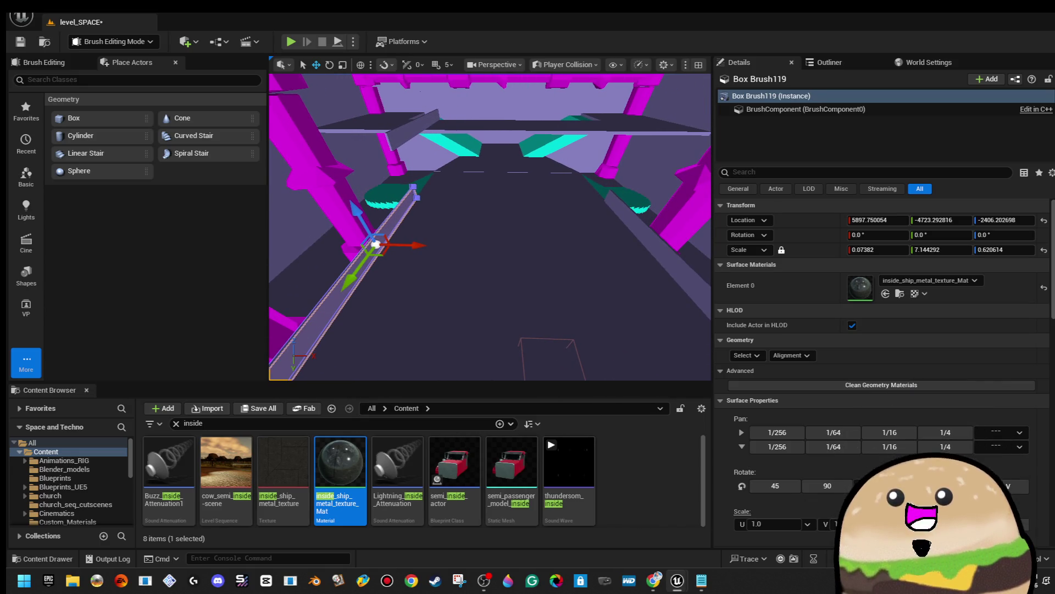
key(Delete)
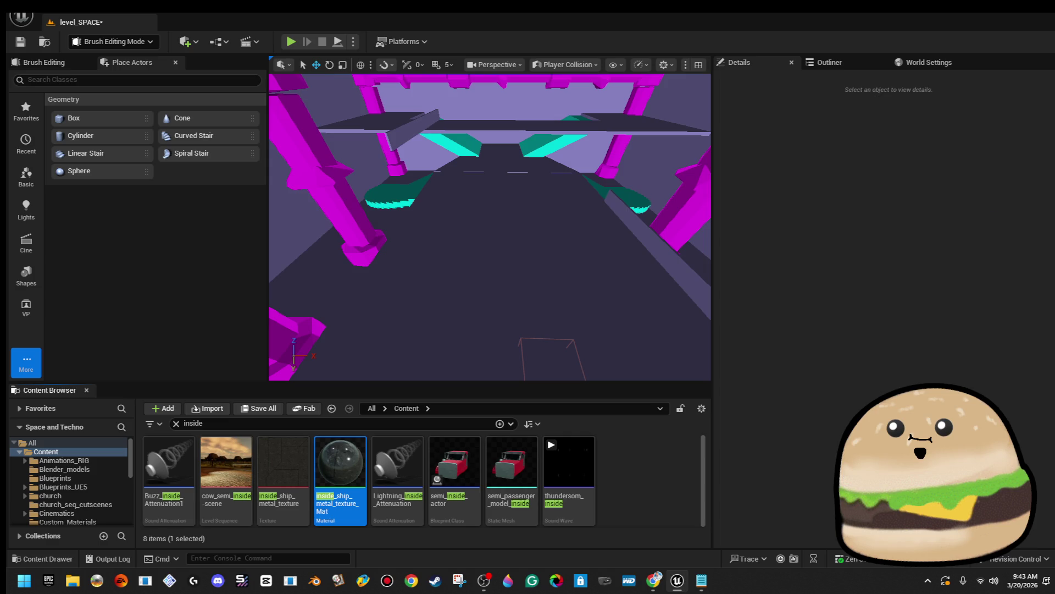
Step: Select Box Brush115 and bring up its Element 0 material choices
mouse_move(621, 224)
mouse_down()
mouse_move(552, 228)
mouse_move(538, 215)
mouse_up()
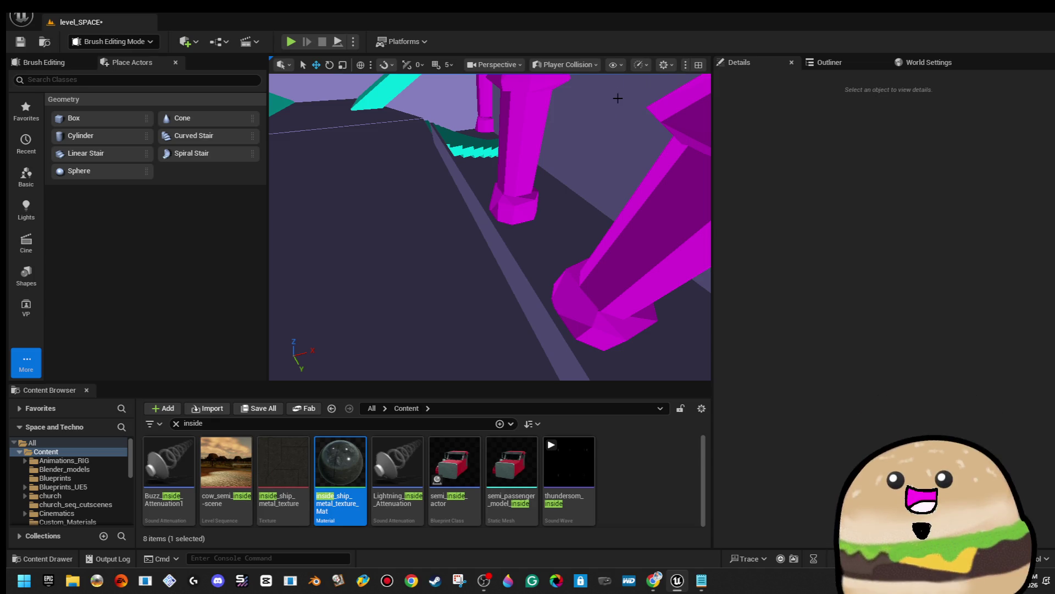
mouse_move(484, 180)
mouse_down()
mouse_move(455, 209)
mouse_move(482, 239)
mouse_up()
click(455, 210)
click(911, 280)
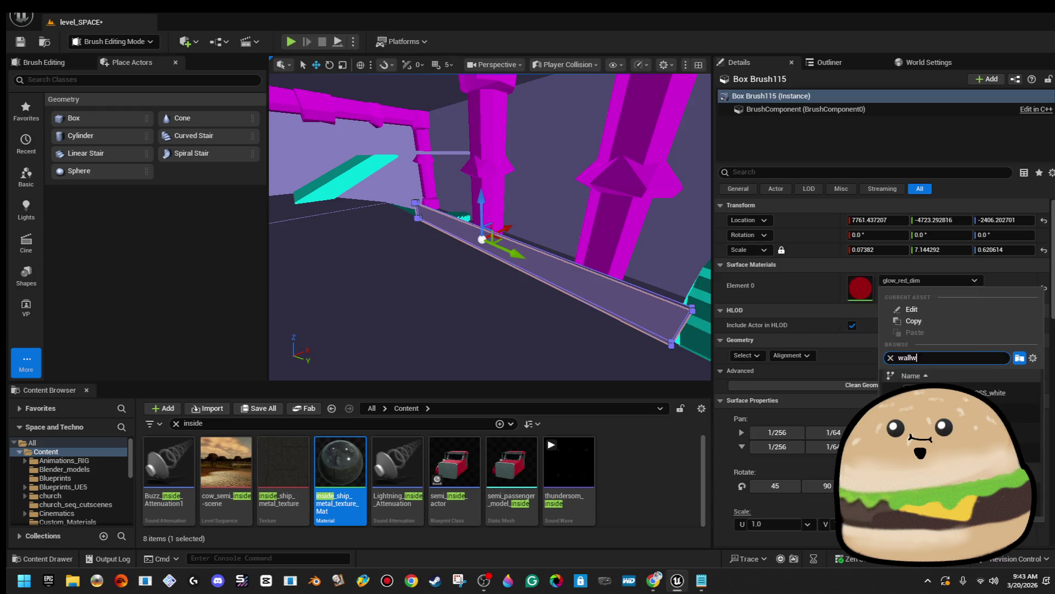
Step: Apply WallWHITE_Mat, return to Lit view, and raise the wall to Z -2346.99
click(945, 406)
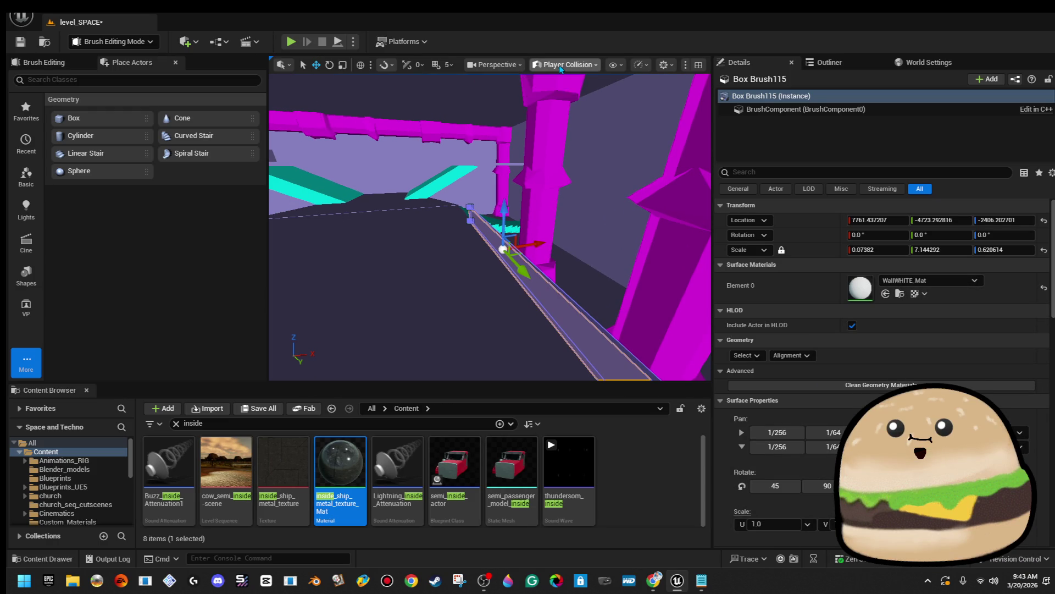
click(566, 64)
click(603, 112)
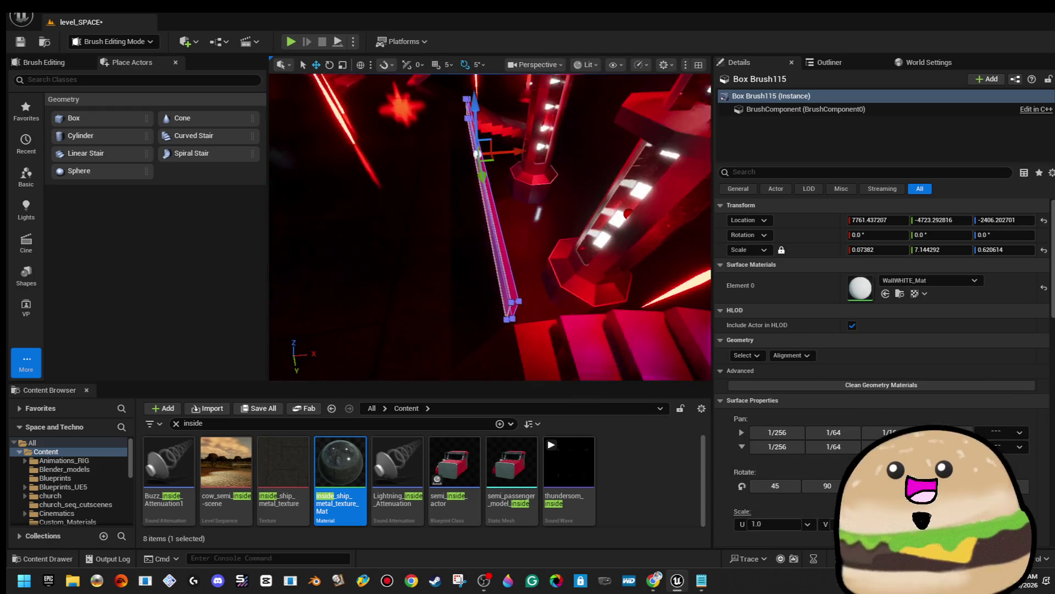
mouse_move(548, 118)
mouse_down()
mouse_move(551, 107)
mouse_move(639, 124)
mouse_move(594, 135)
mouse_up()
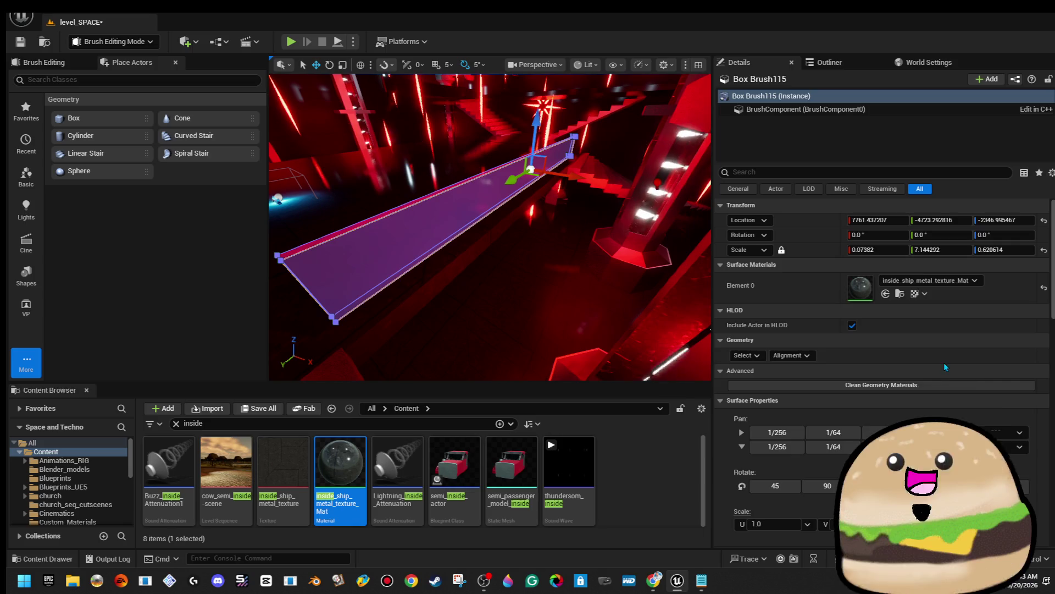
Step: Select all of the brush's surfaces and bring up the Element 0 material list
click(746, 355)
click(783, 388)
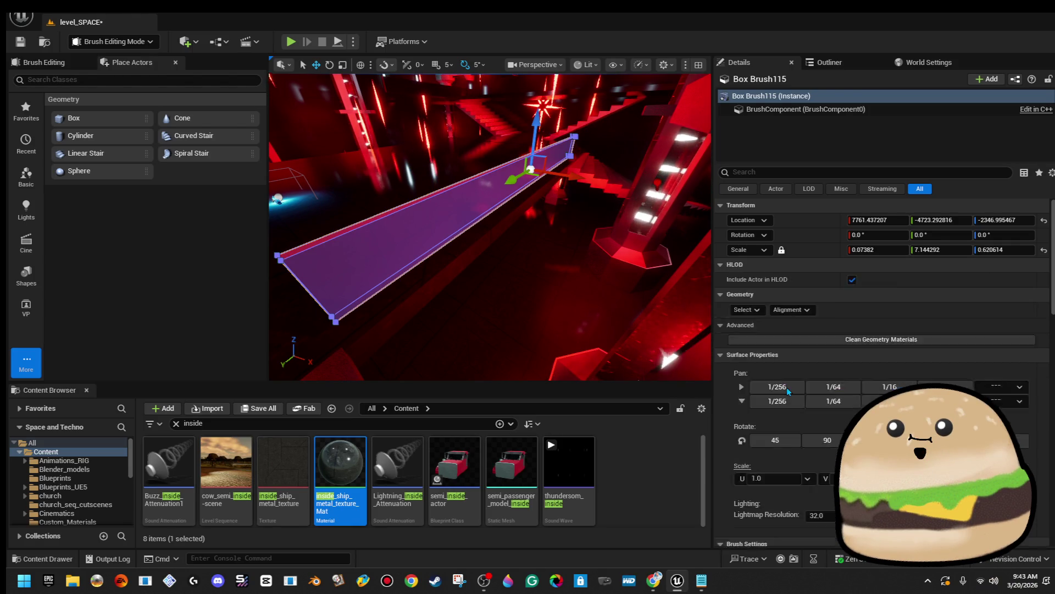
click(885, 280)
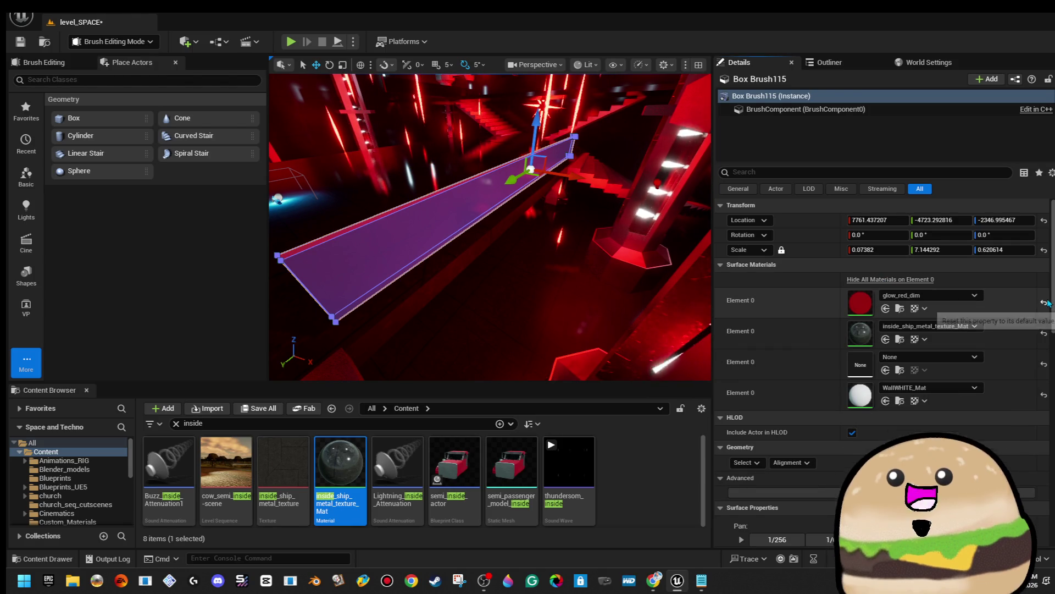
click(933, 286)
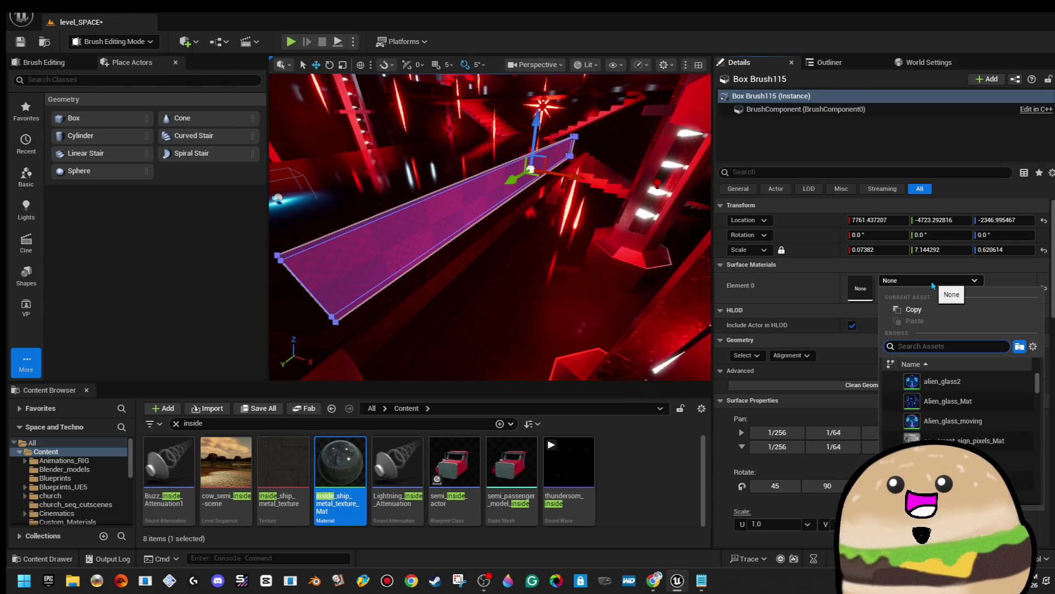
Step: Search Element 0's material picker for 'red glow', apply redglow to Box Brush115, and fly along the platform
text(black)
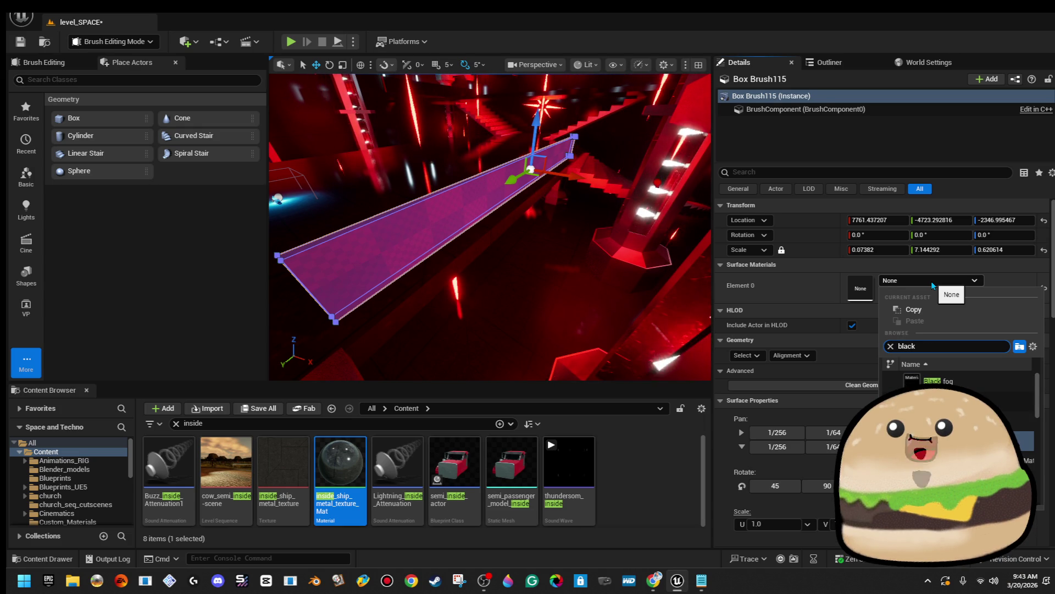
key(BackSpace)
key(BackSpace)
key(BackSpace)
text(insid)
key(BackSpace)
key(BackSpace)
key(BackSpace)
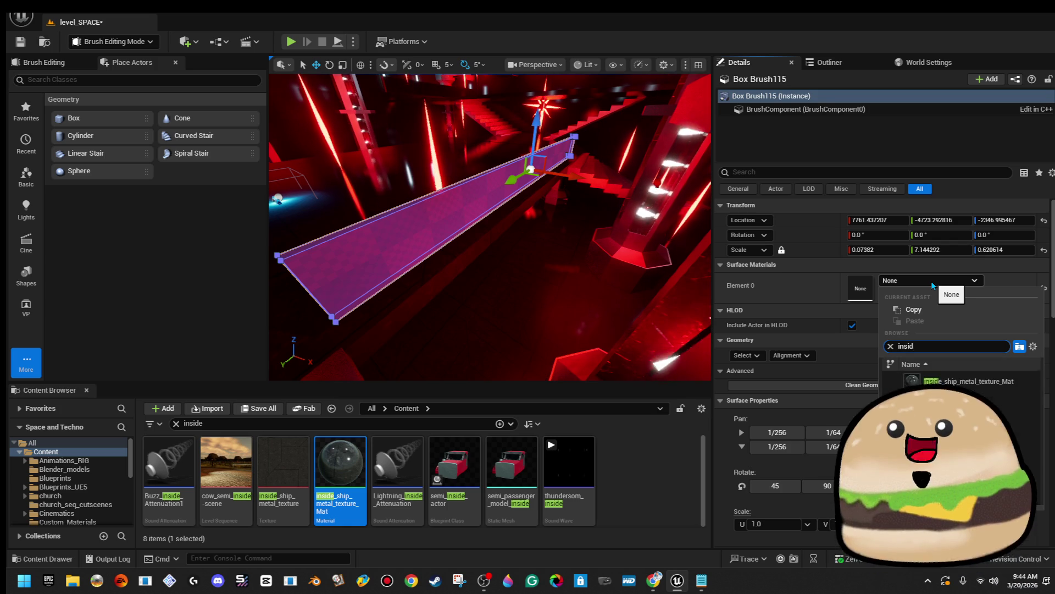
text(red glow)
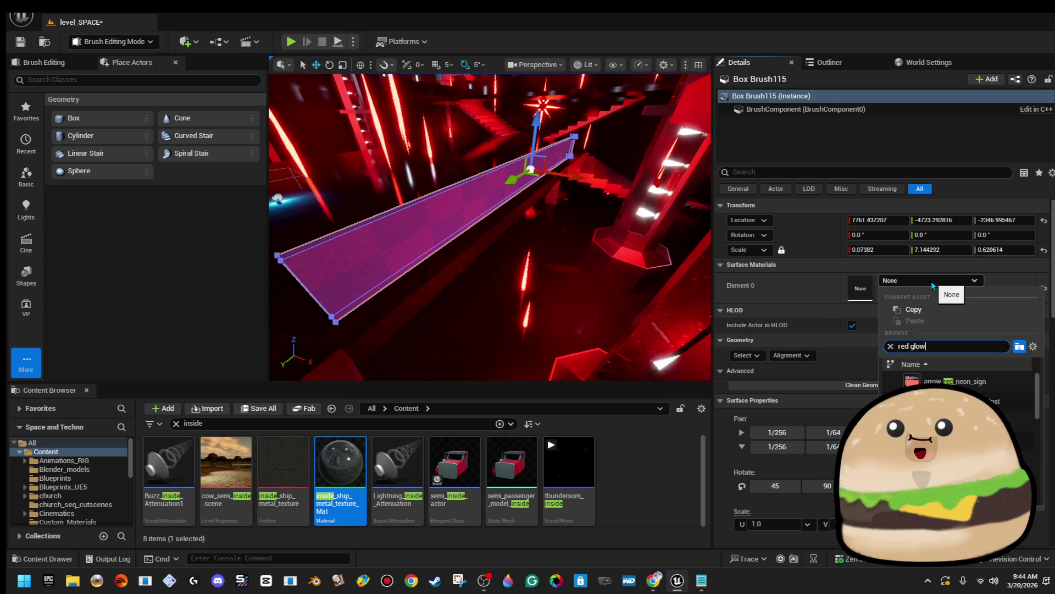
key(Return)
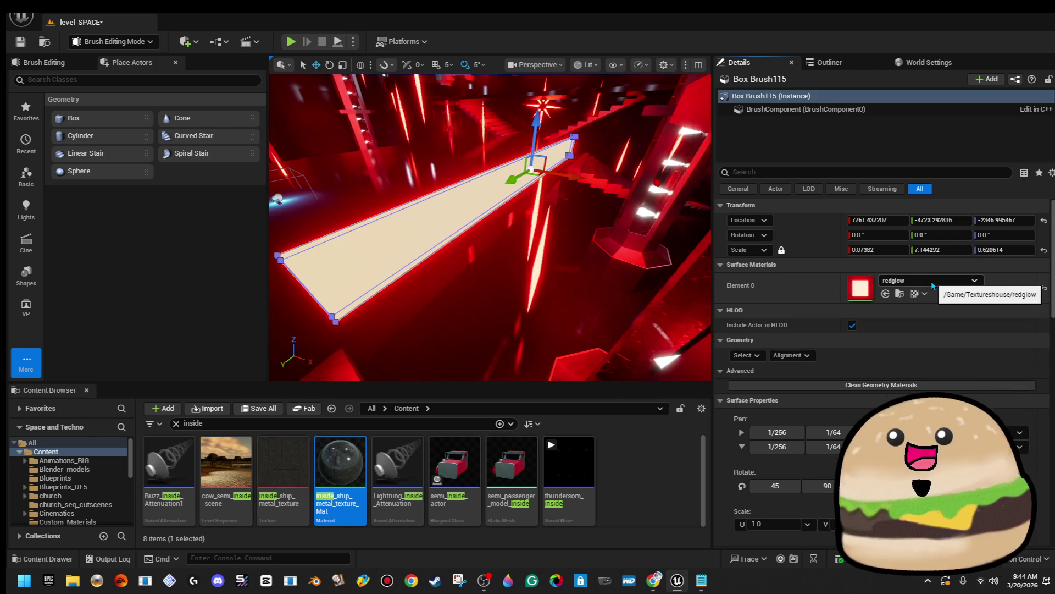
drag(440, 220, 407, 231)
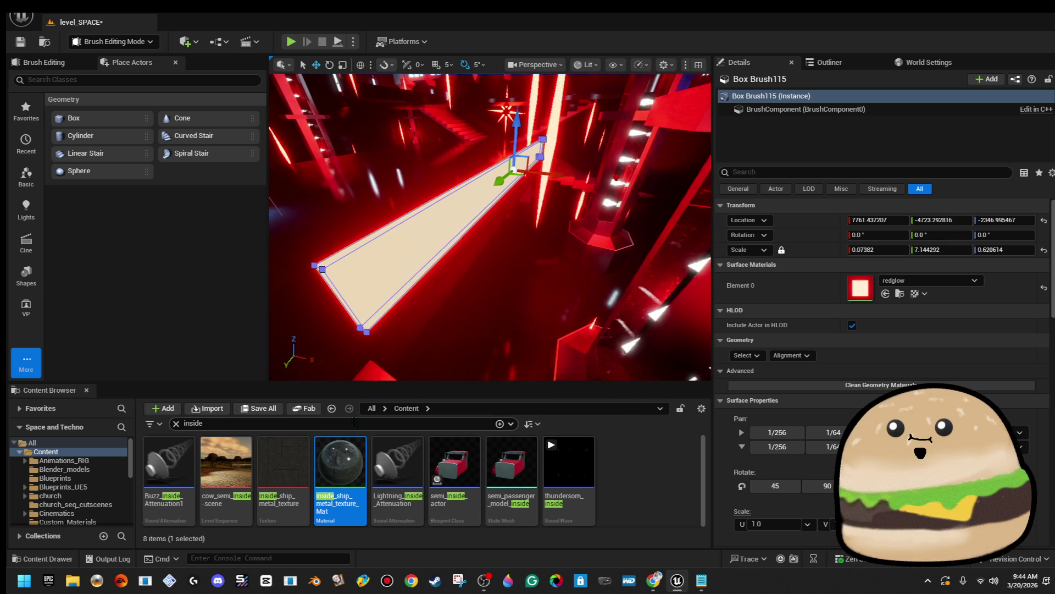
drag(377, 286, 379, 242)
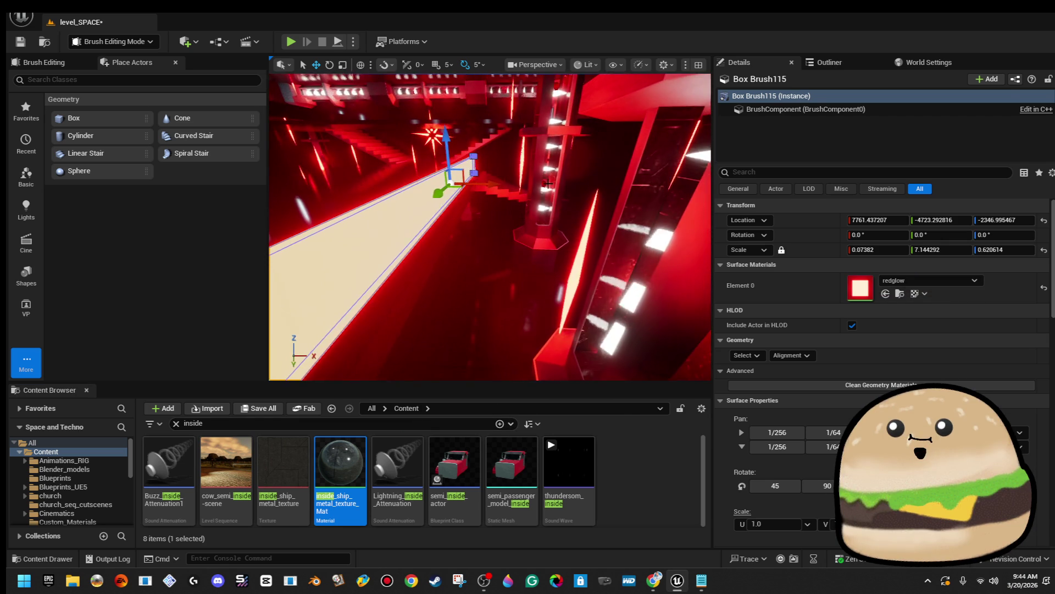
click(542, 231)
mouse_move(541, 231)
mouse_down()
mouse_move(541, 198)
mouse_move(533, 220)
mouse_up()
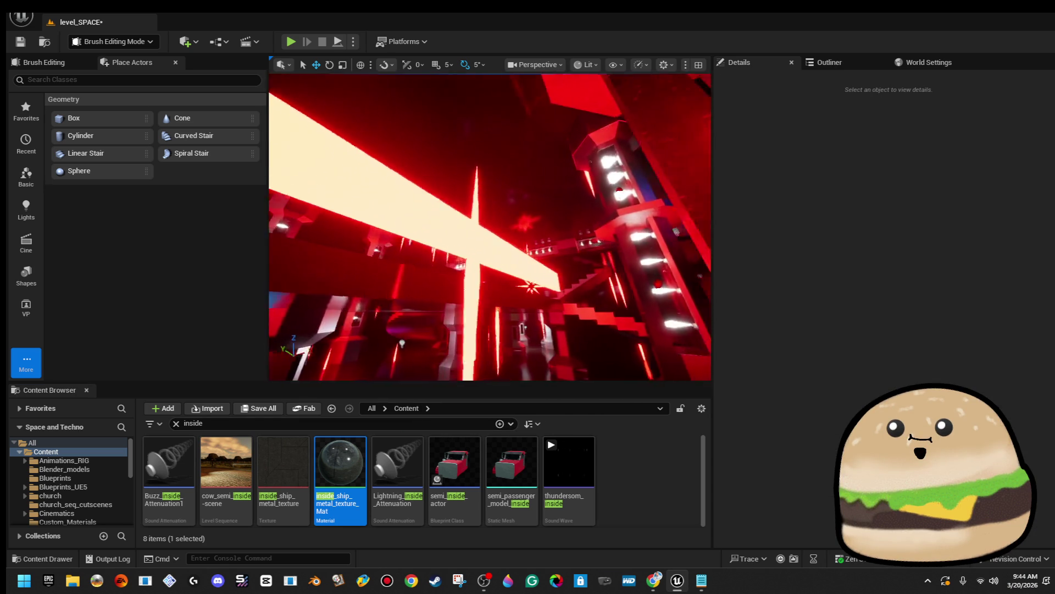
Step: Drop the inside_ship metal material onto the box brush rail, then undo it
drag(340, 461, 424, 280)
drag(321, 474, 495, 240)
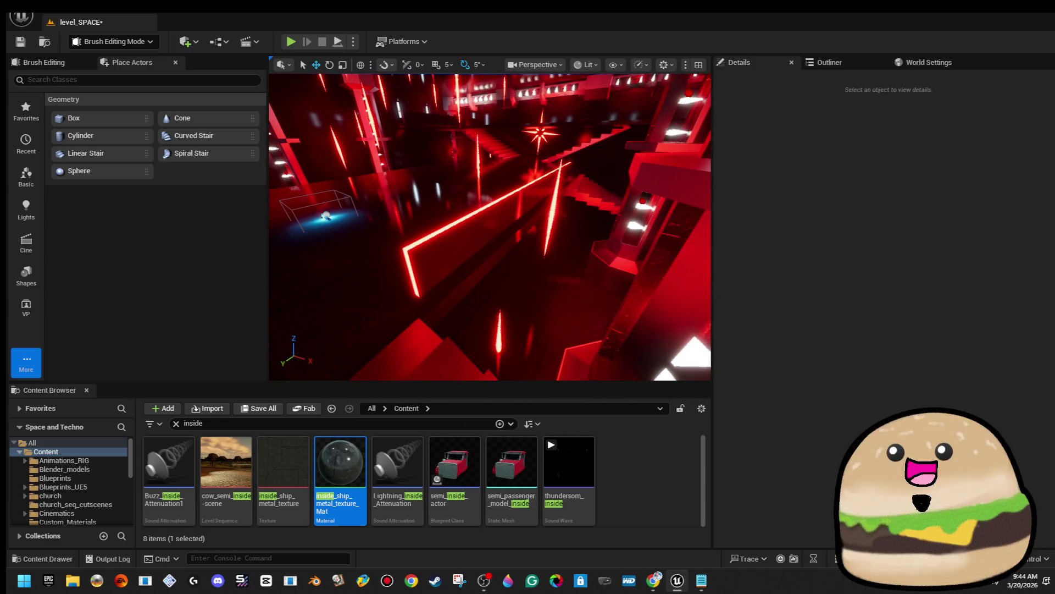
click(483, 198)
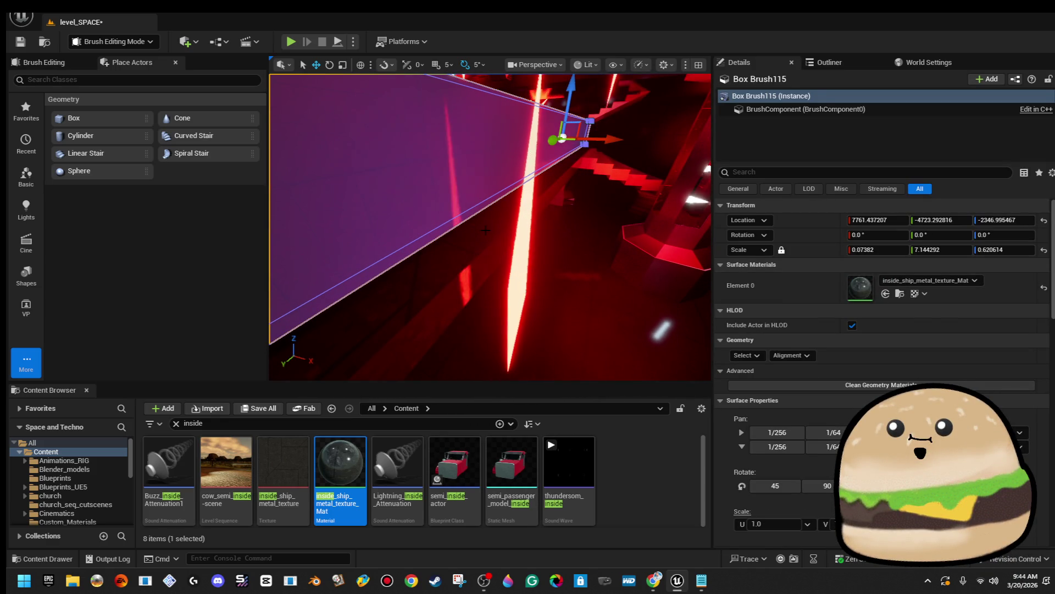
key(ctrl+z)
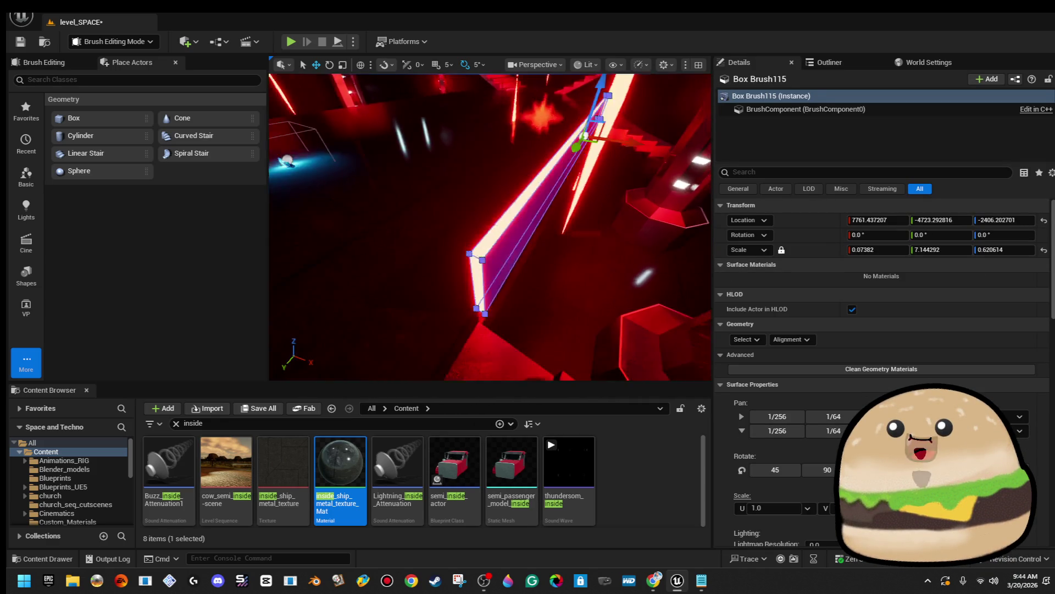
Step: Focus the view on the space tube actor, then undo back to the box brush rail
click(668, 198)
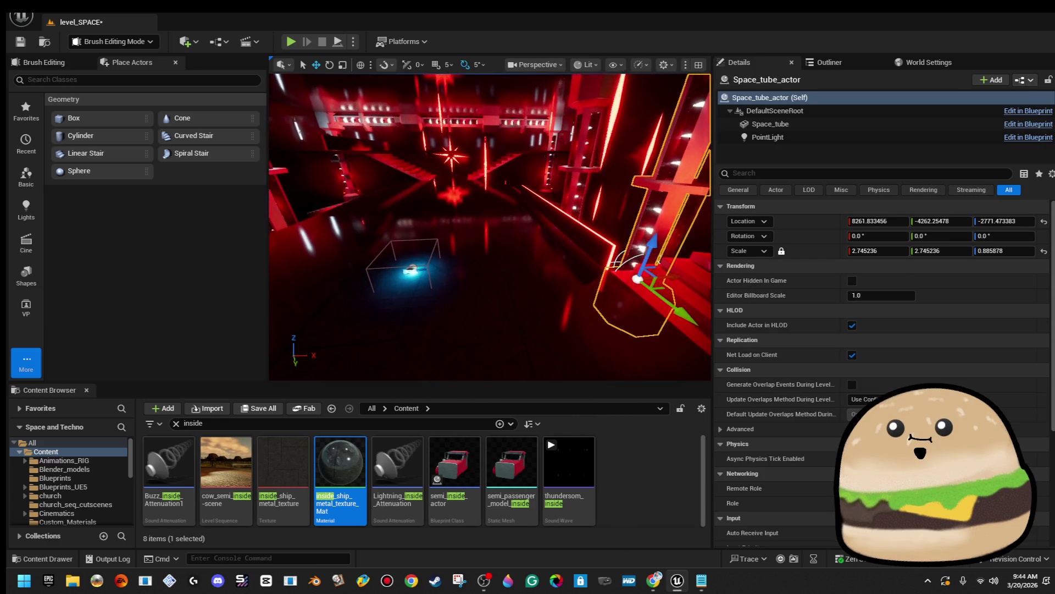
key(f)
key(ctrl+z)
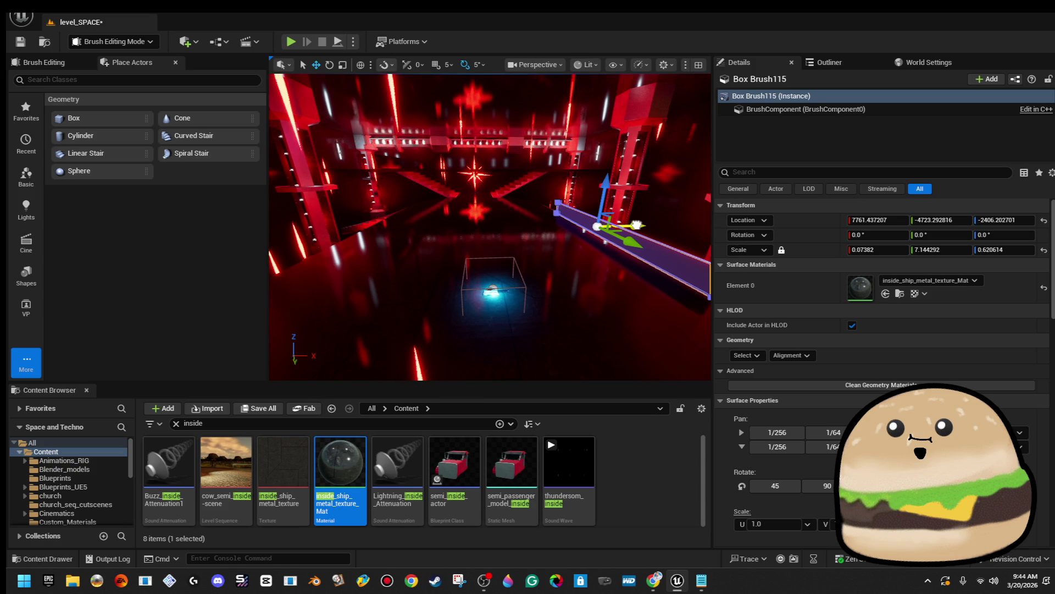
Step: Alt-drag a trial duplicate of the rail along X, then undo to remove it
alt+drag(636, 226, 589, 234)
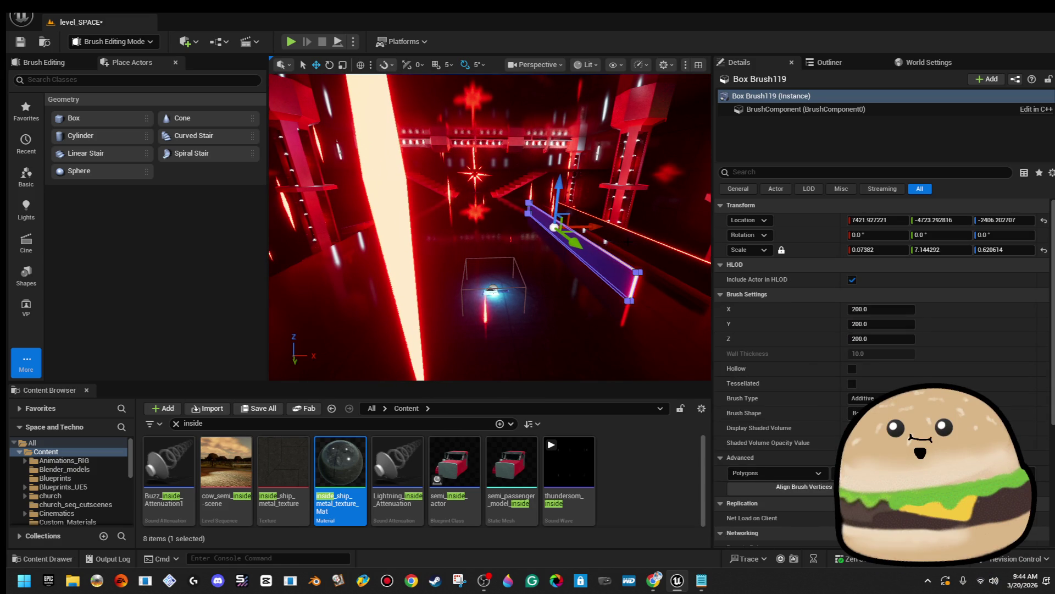
key(ctrl+z)
key(ctrl+z)
key(ctrl+z)
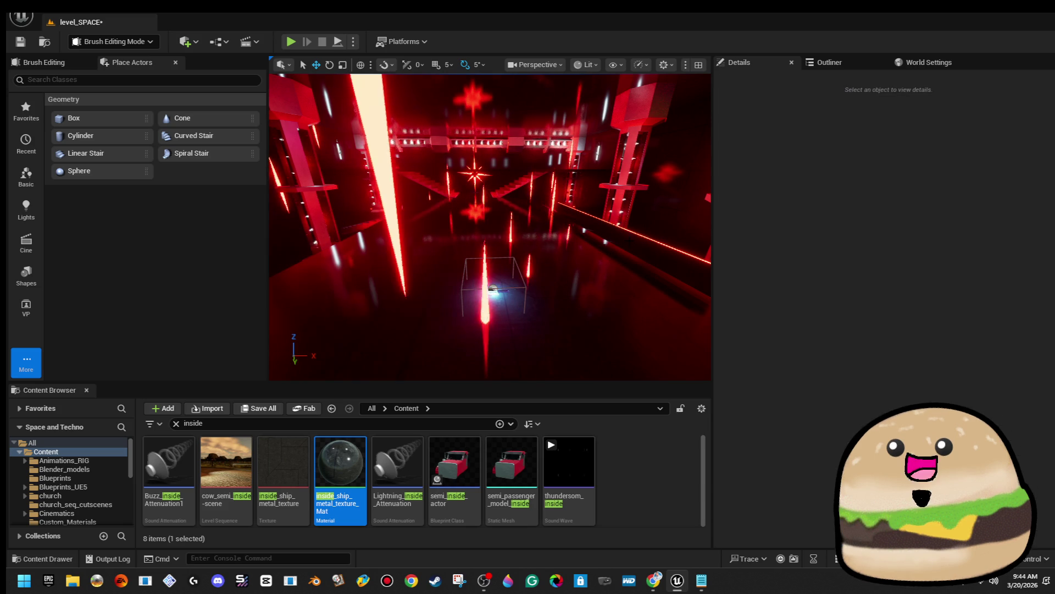
scroll(1050, 513, down, 10)
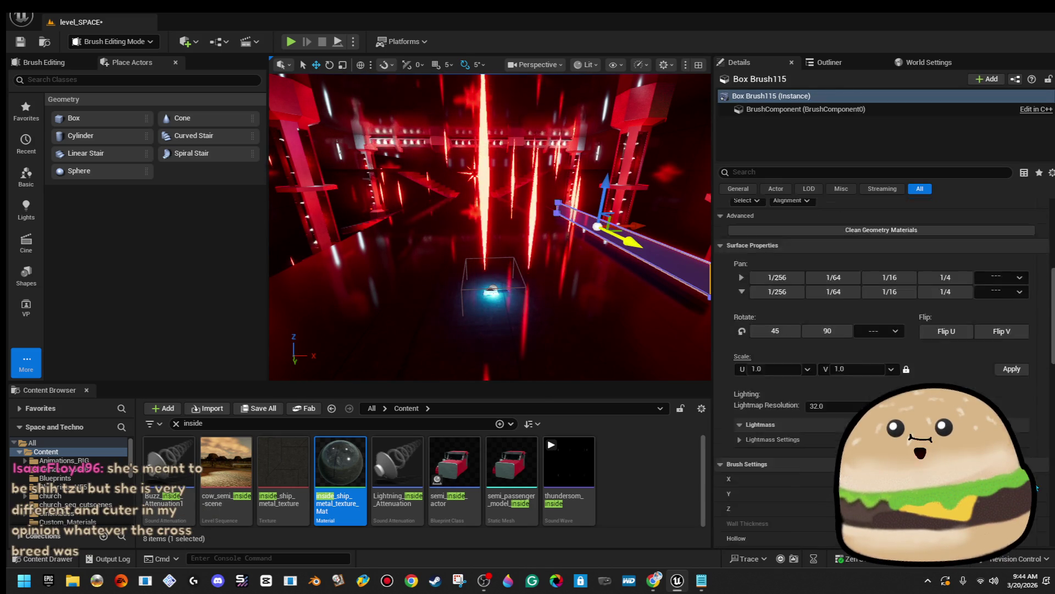
Step: Convert Box Brush115 into a static mesh named holo_rail_red_glow_ in the space_stuff_actor folder
click(1001, 454)
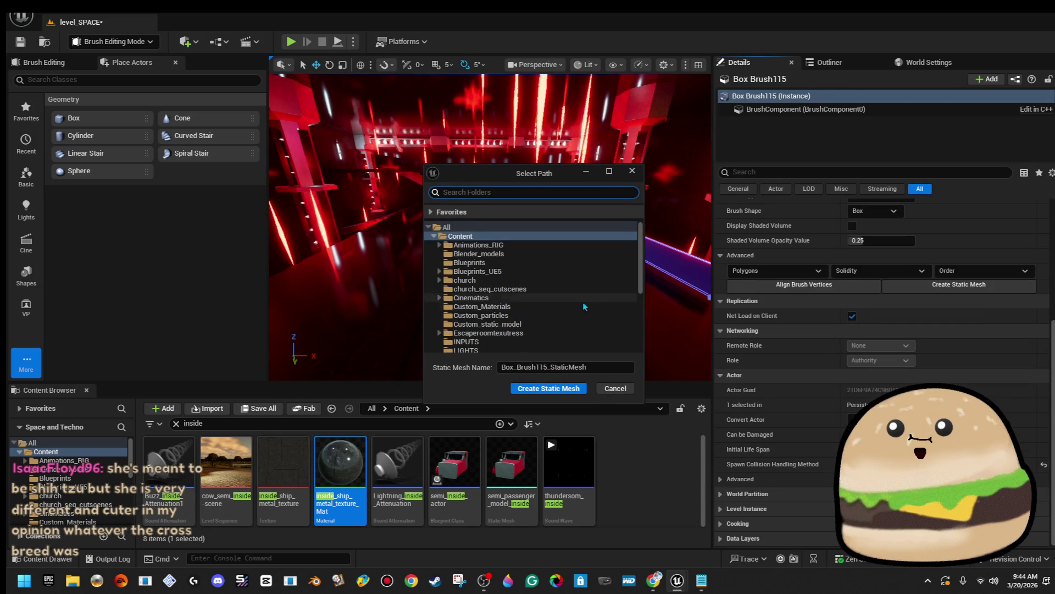
scroll(539, 315, down, 5)
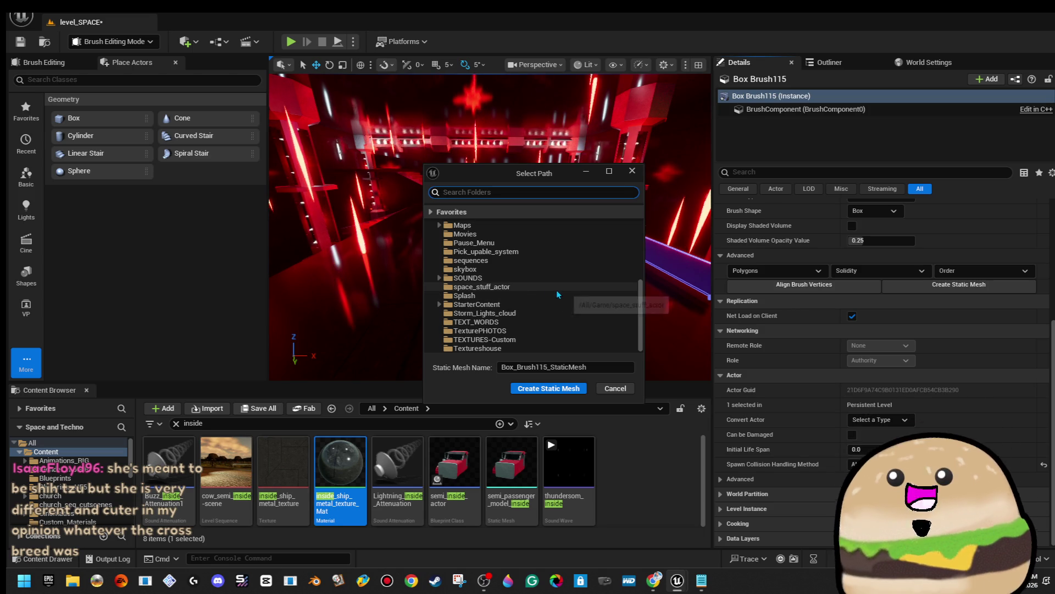
click(556, 288)
click(544, 367)
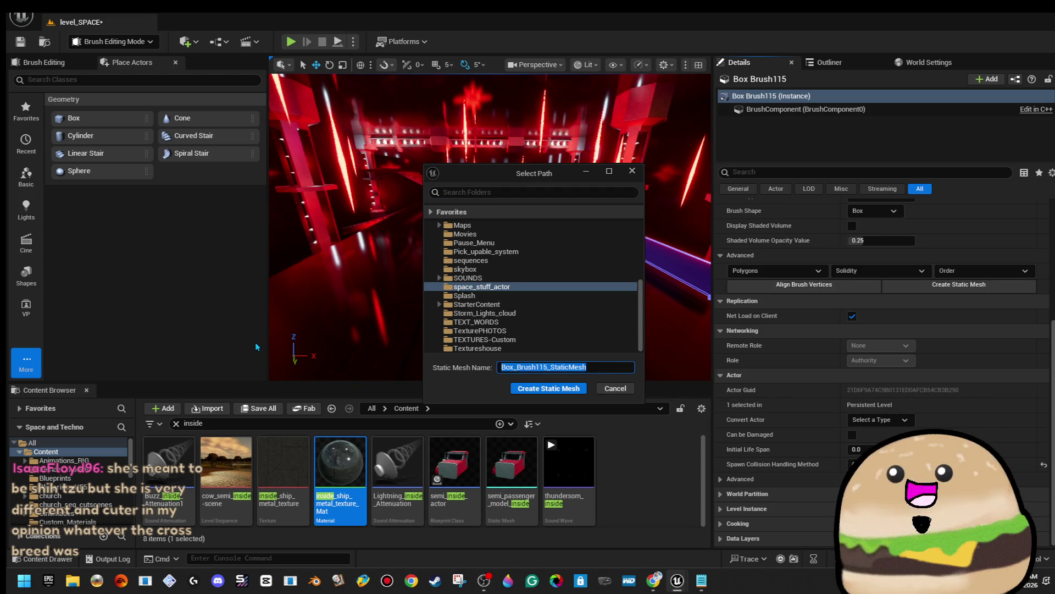
key(ctrl+a)
text(holo)
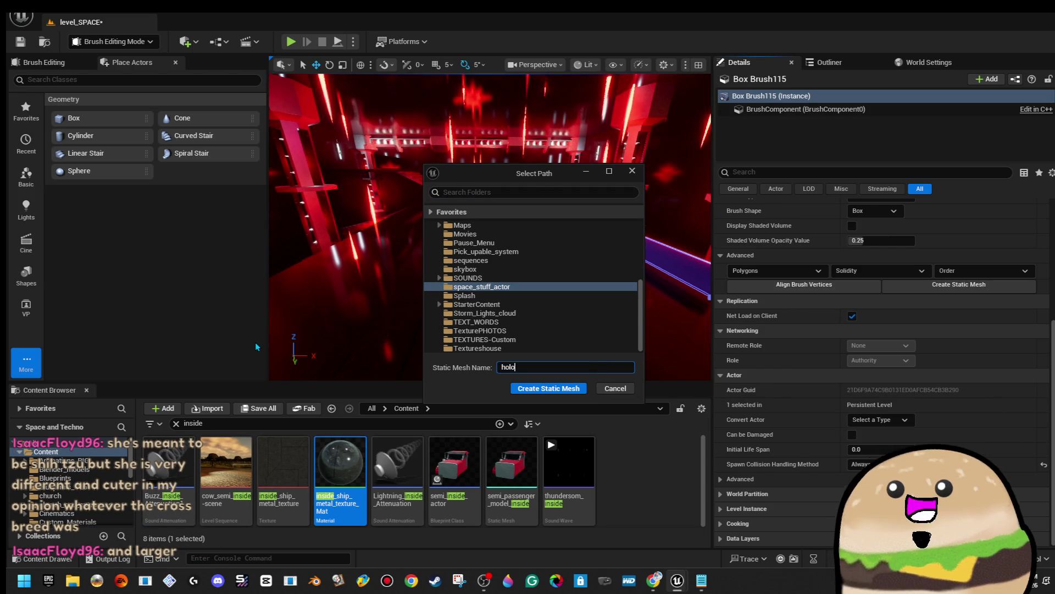
text(_rail_red_gl)
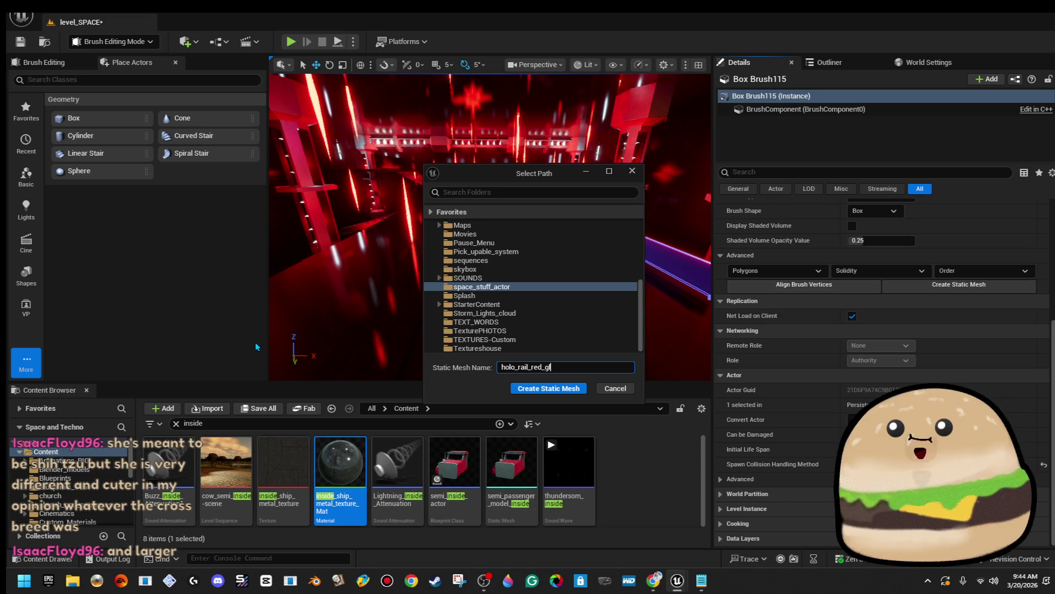
text(ow_)
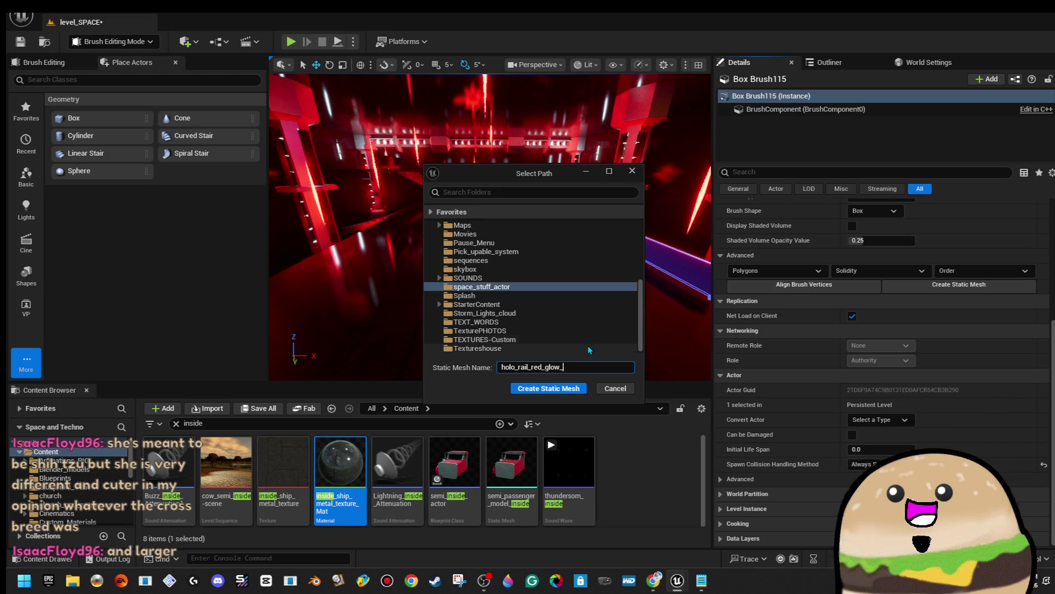
click(571, 393)
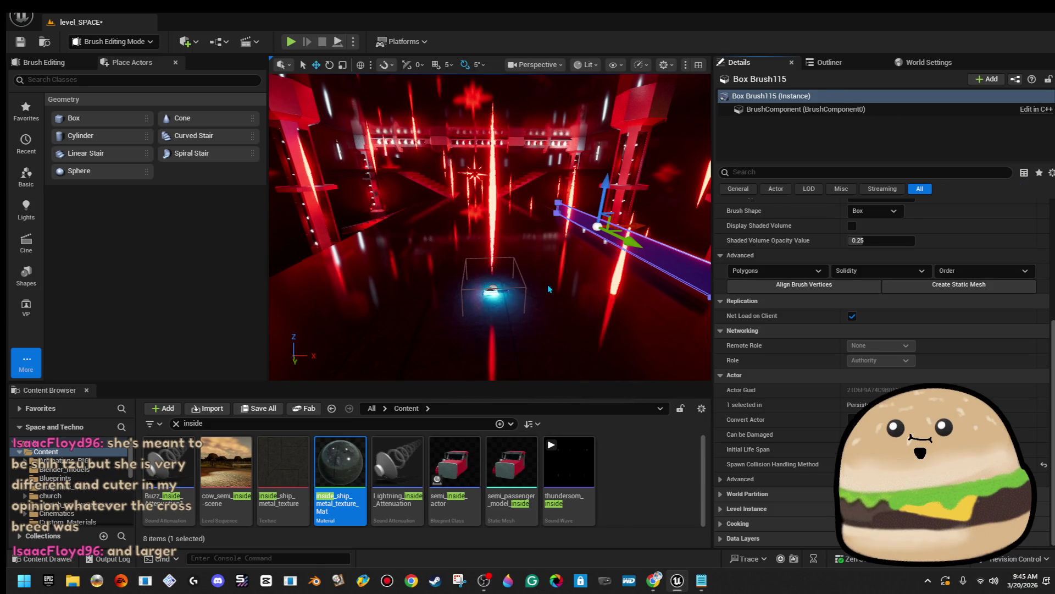
Step: Rotate one holo_rail_red_glow_ copy beside the red stairs into a new orientation
drag(549, 289, 605, 285)
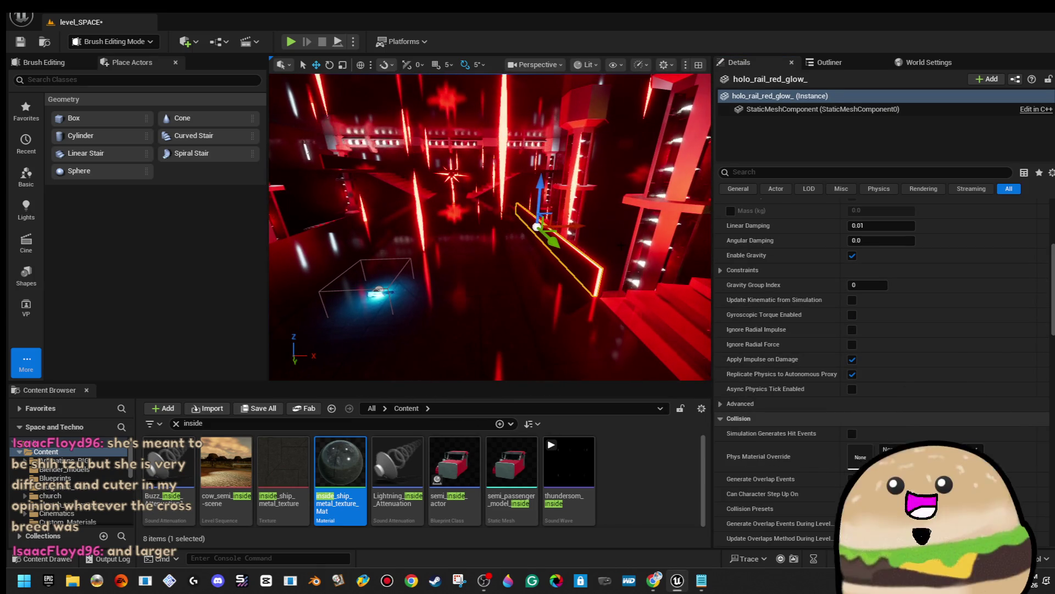
mouse_move(392, 236)
mouse_down()
mouse_move(439, 256)
mouse_move(462, 217)
mouse_move(440, 217)
mouse_move(451, 217)
mouse_up()
drag(575, 175, 575, 176)
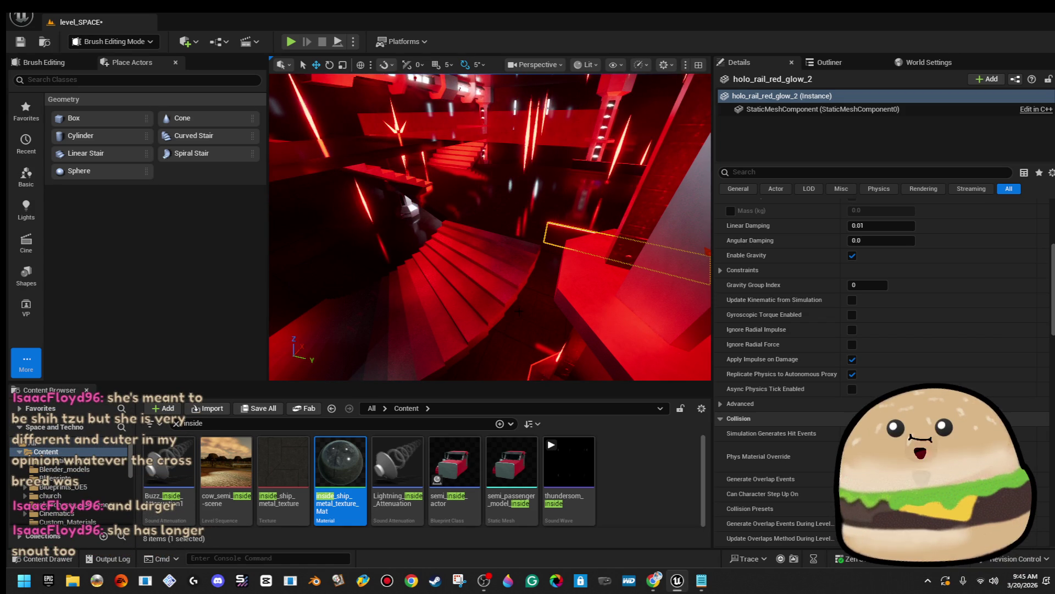
drag(617, 249, 617, 249)
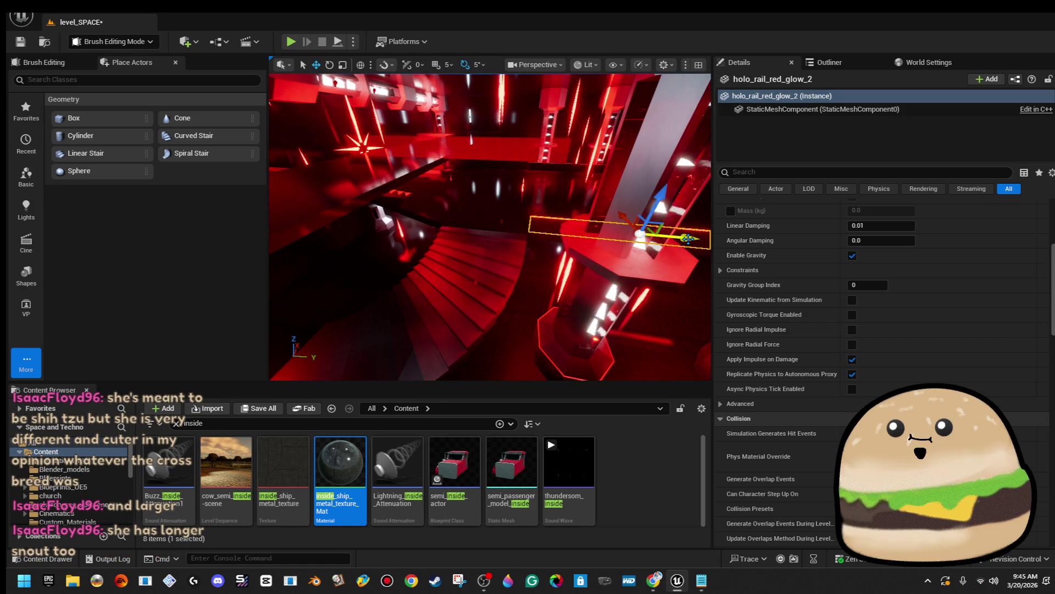
mouse_move(410, 235)
mouse_down()
mouse_move(512, 219)
mouse_move(514, 234)
mouse_move(528, 220)
mouse_move(485, 236)
mouse_move(467, 224)
mouse_up()
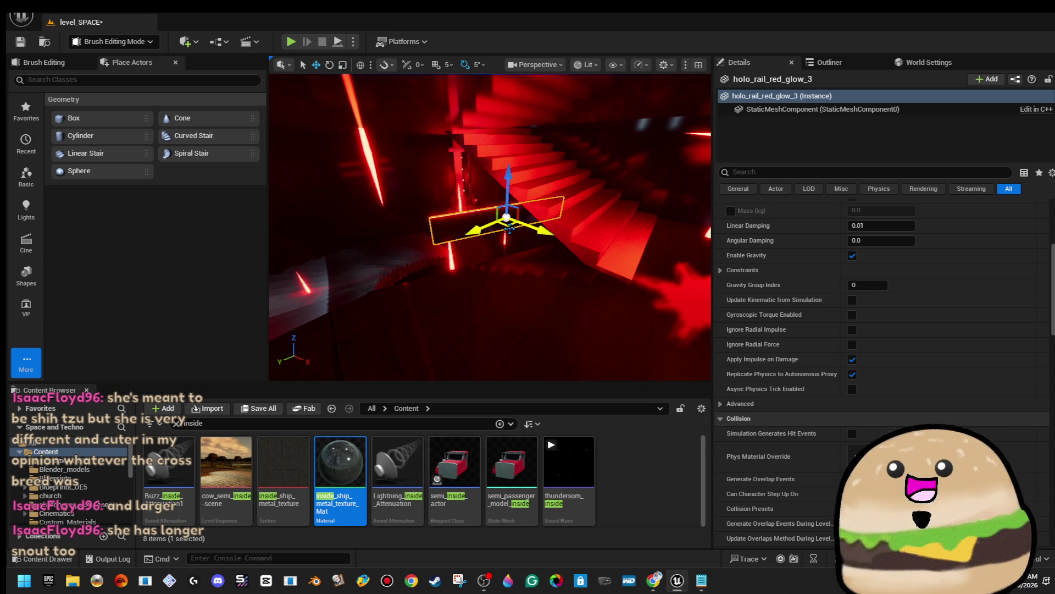
mouse_move(490, 226)
mouse_down()
mouse_move(468, 237)
mouse_move(481, 248)
mouse_move(492, 225)
mouse_move(533, 231)
mouse_up()
key(e)
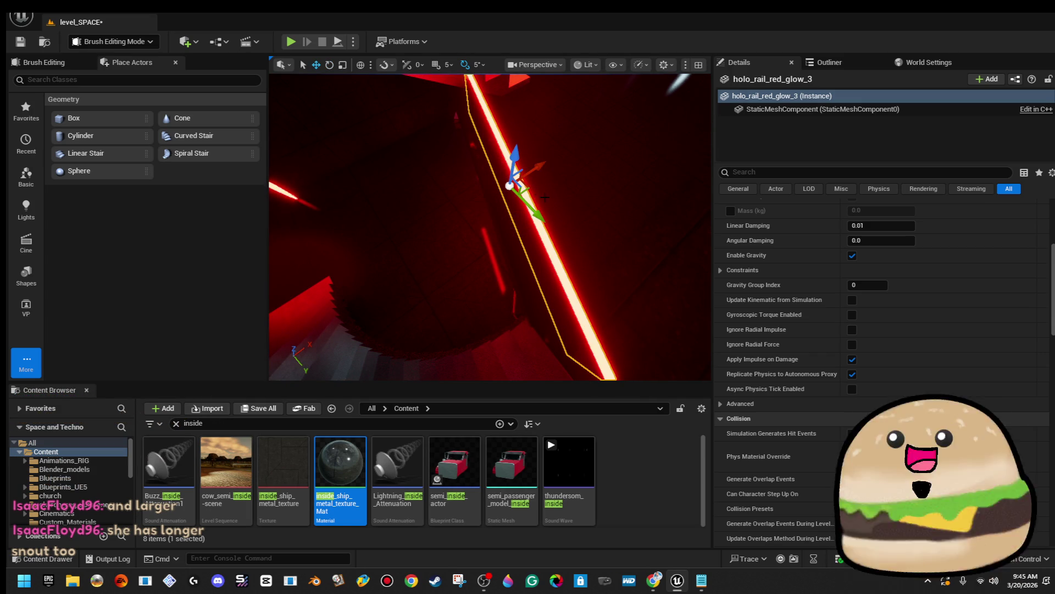
drag(526, 189, 502, 170)
mouse_move(490, 226)
mouse_down()
mouse_move(445, 204)
mouse_move(544, 245)
mouse_move(533, 243)
mouse_up()
key(e)
key(w)
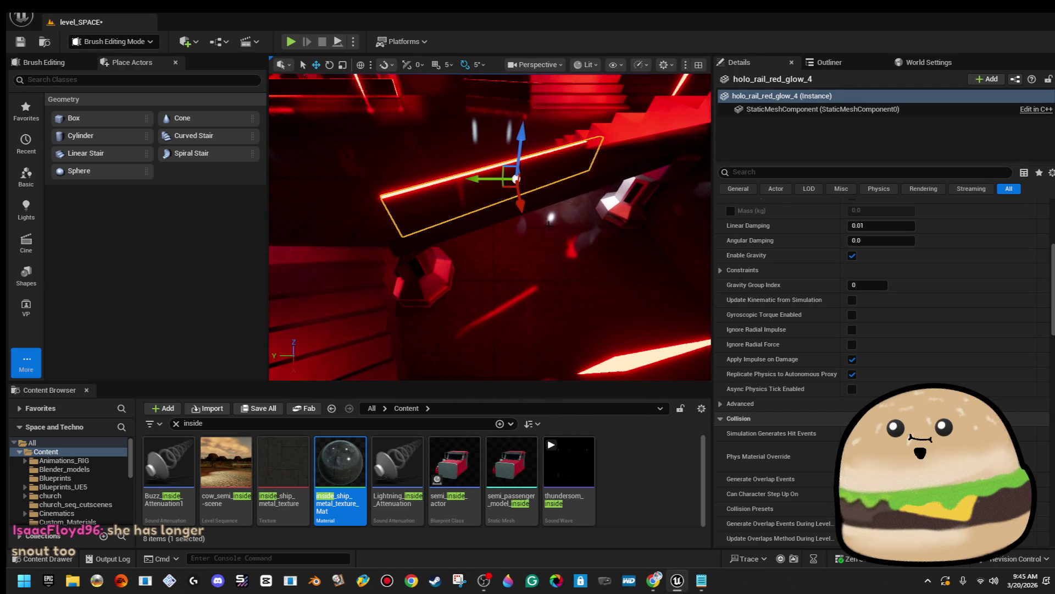
Step: Ctrl-click two more holo rails over the red hall to add them to the selection
mouse_move(495, 190)
mouse_down()
mouse_move(483, 185)
mouse_move(516, 190)
mouse_up()
ctrl+click(652, 217)
ctrl+click(484, 238)
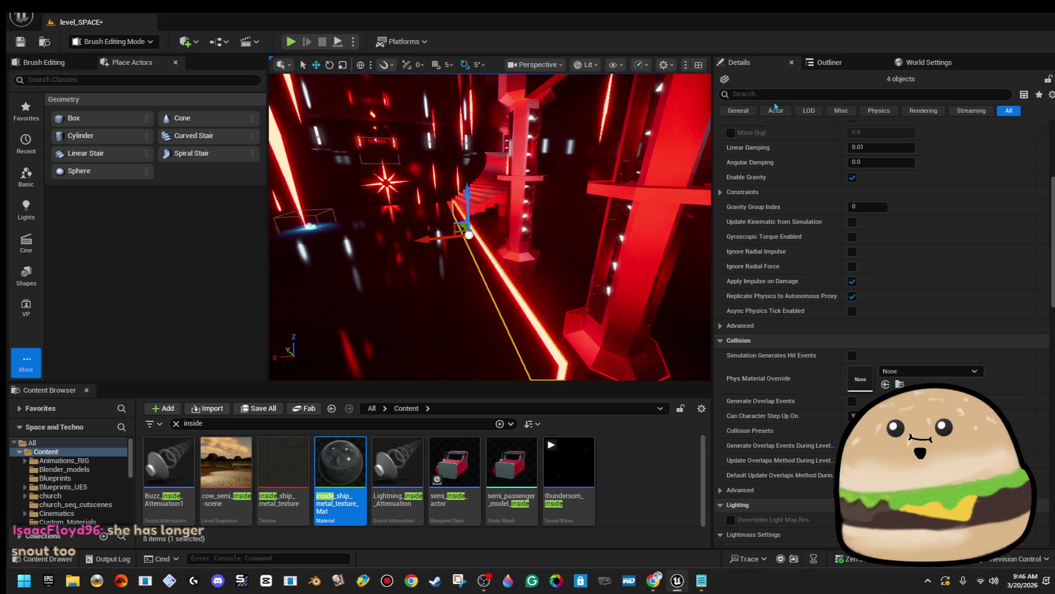
Step: Select holo_rail_red_glow_2, show its mesh component properties, and add another rail to the selection
drag(567, 251, 567, 251)
click(705, 341)
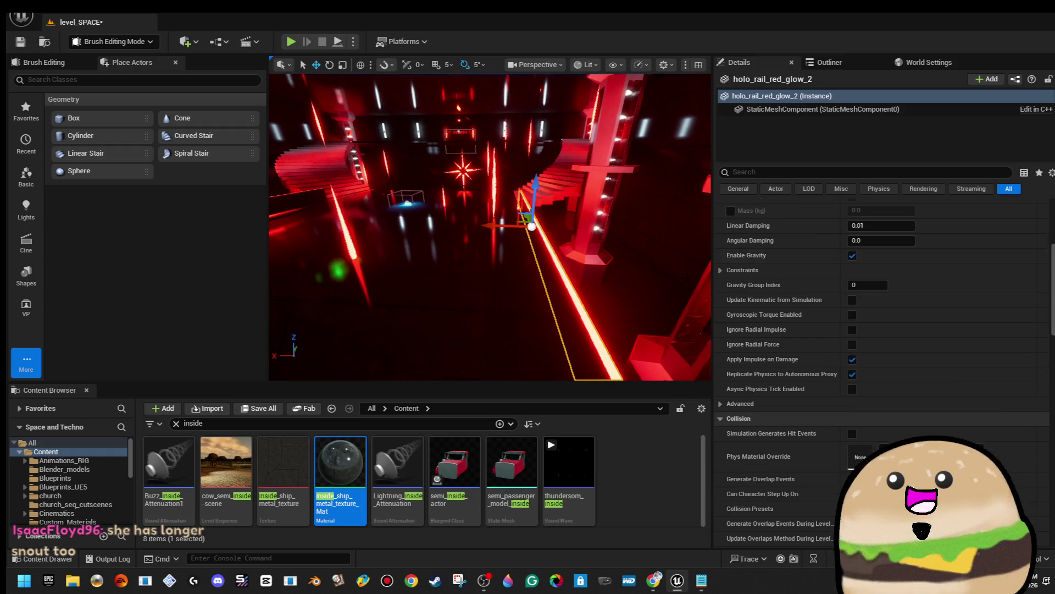
click(788, 109)
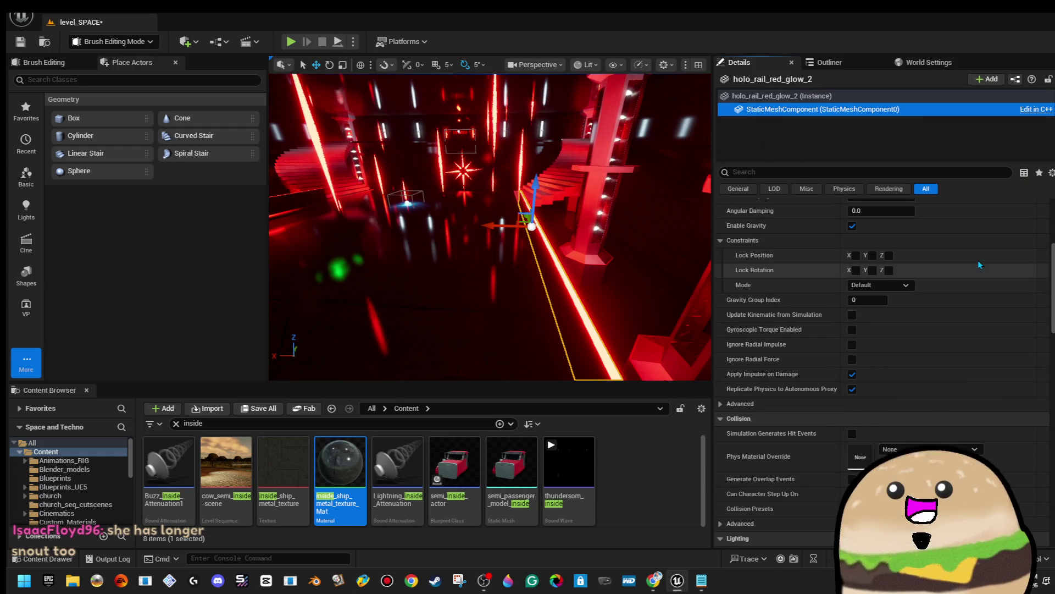
mouse_move(583, 226)
mouse_down()
mouse_move(506, 276)
mouse_move(366, 249)
mouse_move(434, 253)
mouse_move(401, 252)
mouse_up()
ctrl+click(507, 234)
mouse_move(507, 234)
mouse_down()
mouse_move(468, 231)
mouse_move(556, 215)
mouse_move(533, 218)
mouse_up()
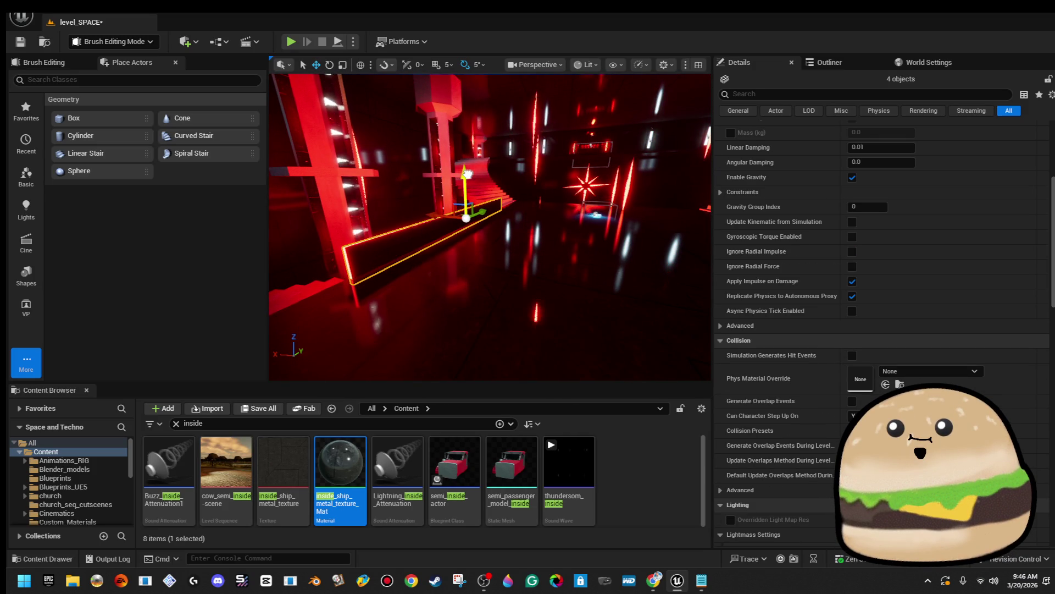
drag(533, 218, 508, 221)
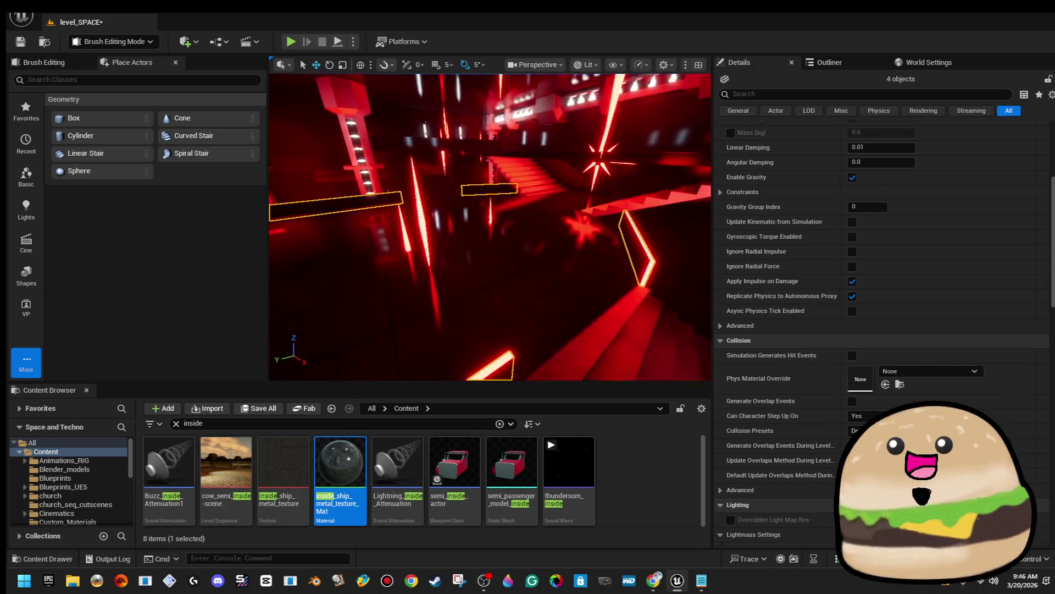
Step: Select the red staircase, then Box Brush120, and clear Box Brush120 from the selection
click(440, 159)
drag(590, 254, 590, 254)
drag(496, 250, 496, 251)
click(497, 250)
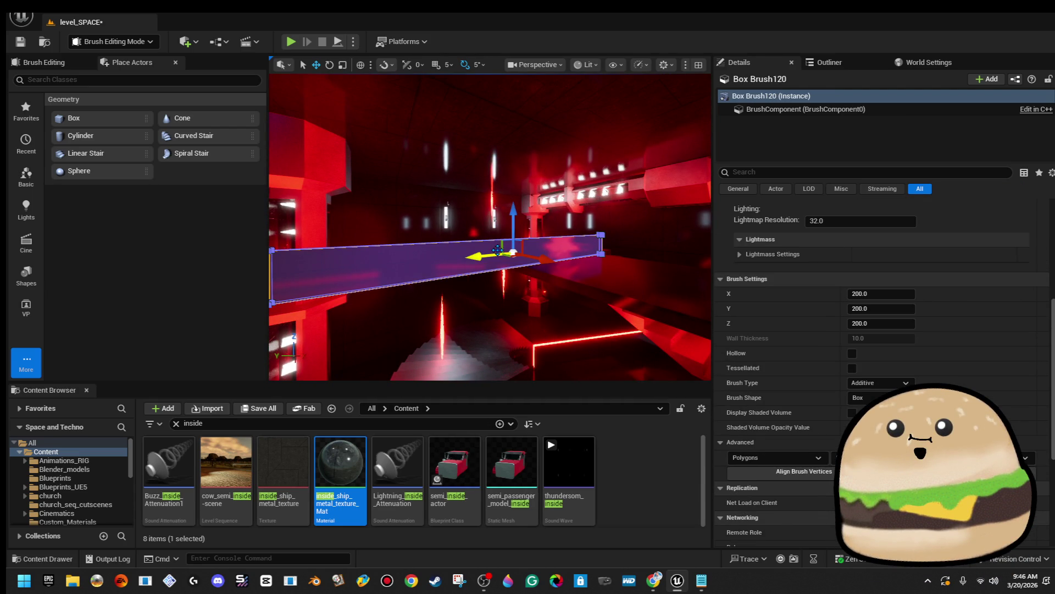
key(Delete)
drag(496, 250, 496, 250)
click(21, 16)
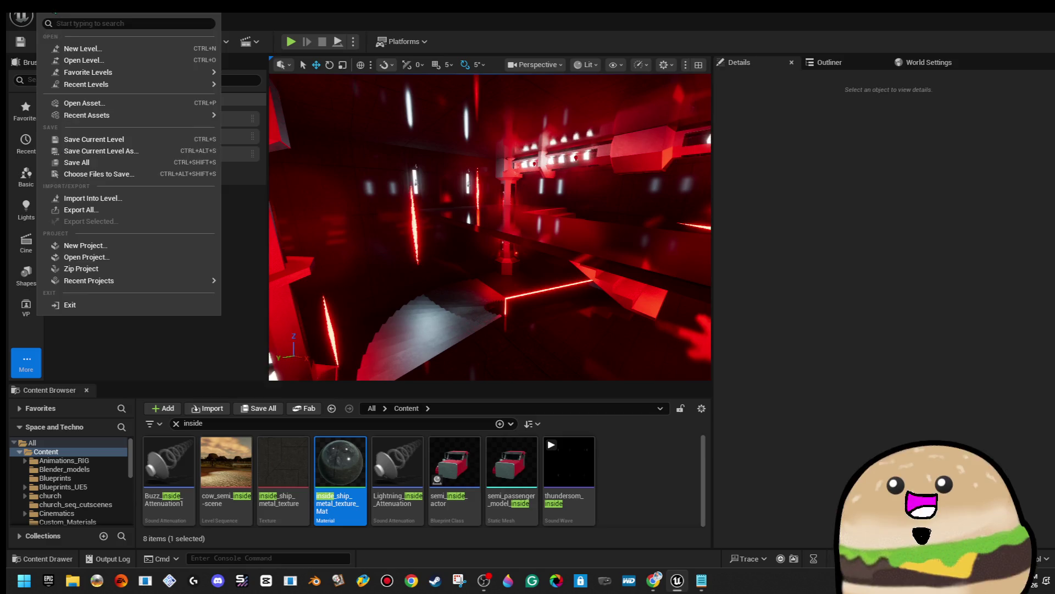
Step: Save all pending changes to level_SPACE with Save All
click(114, 160)
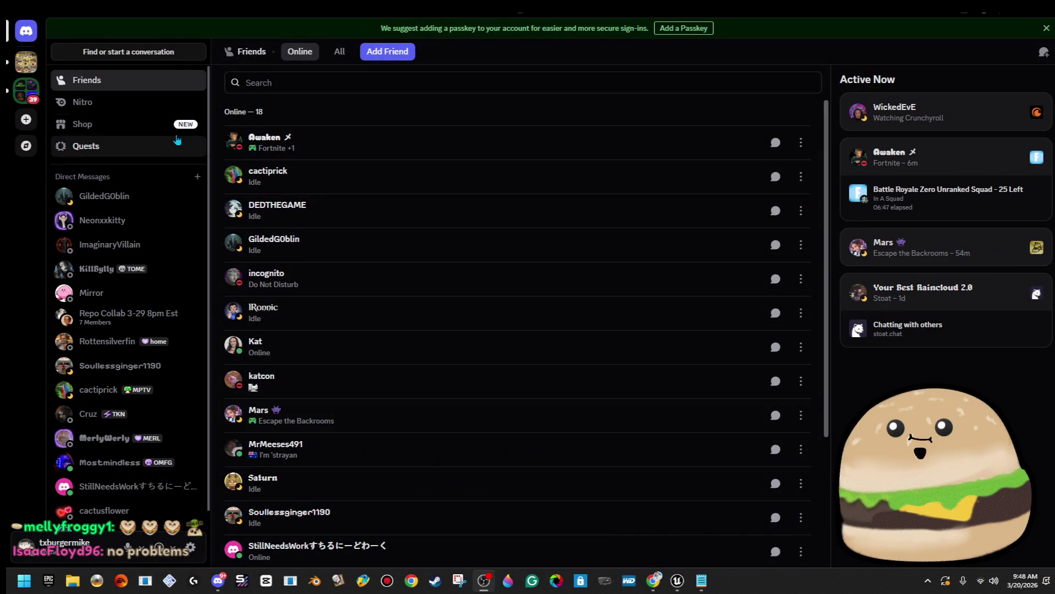
Step: Copy The Grill & Chill server's invite link from the #rules channel
click(26, 62)
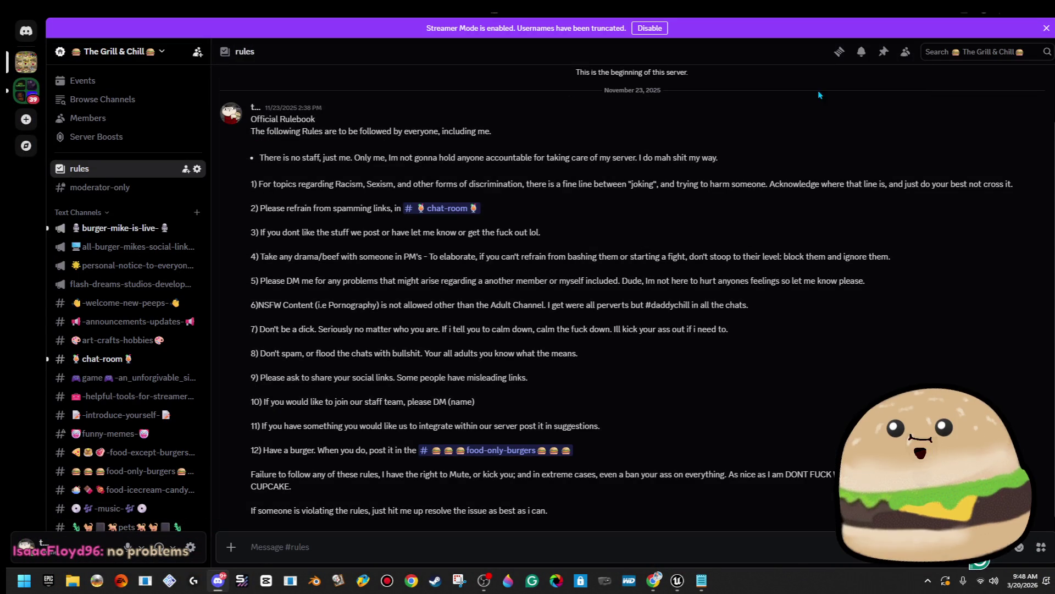
click(197, 52)
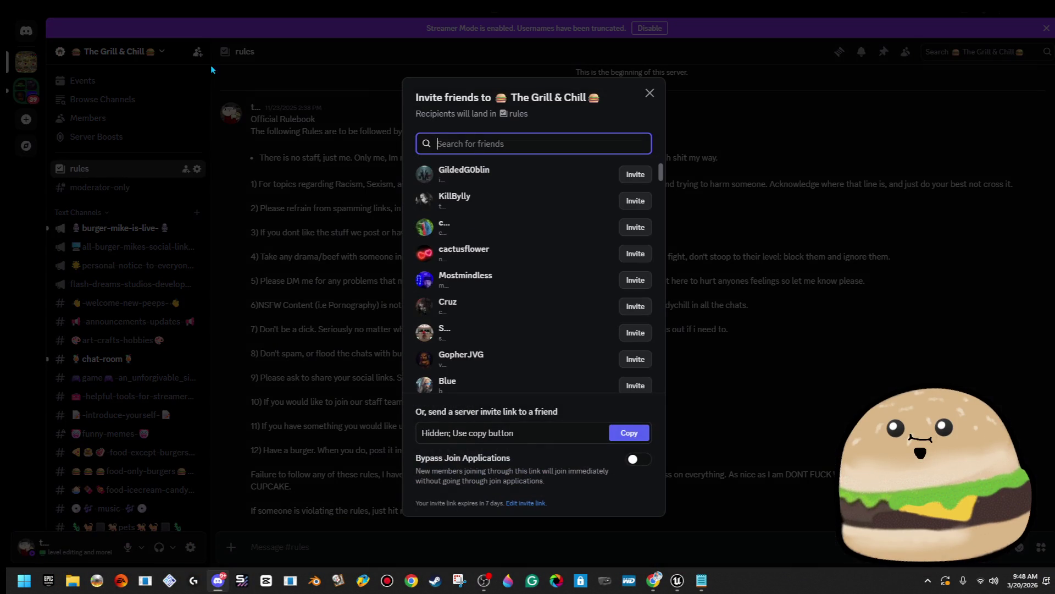
click(629, 432)
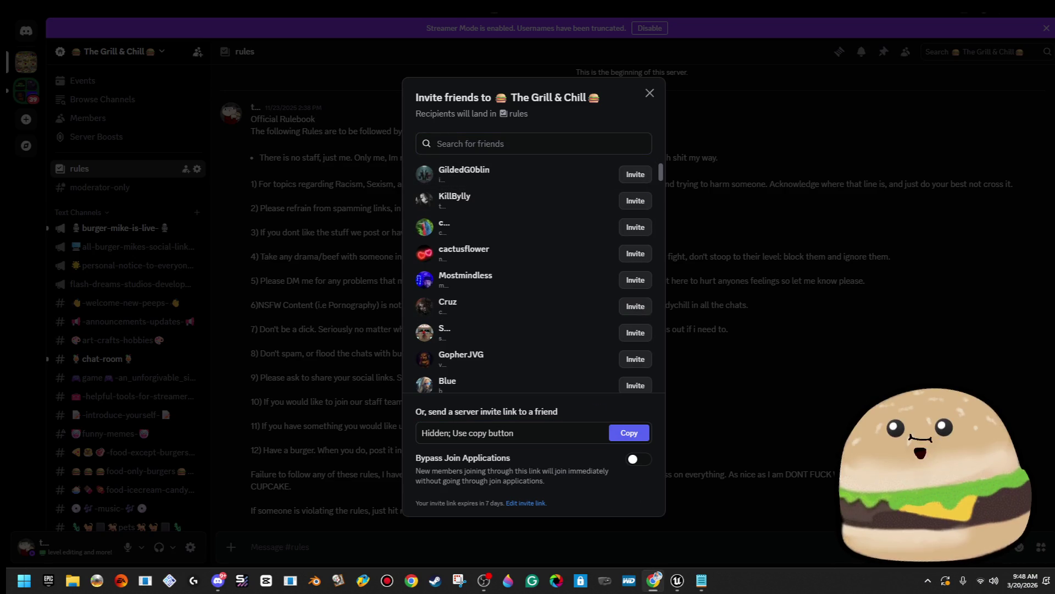
click(223, 325)
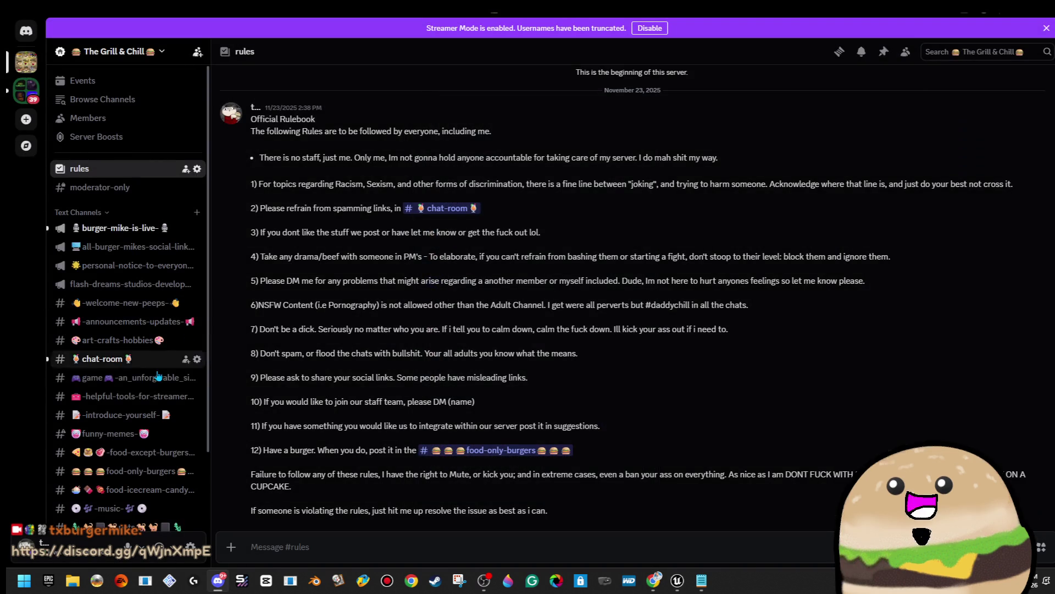
Step: Go to the server's pets channel with the members' cat photos
scroll(166, 378, down, 2)
click(118, 434)
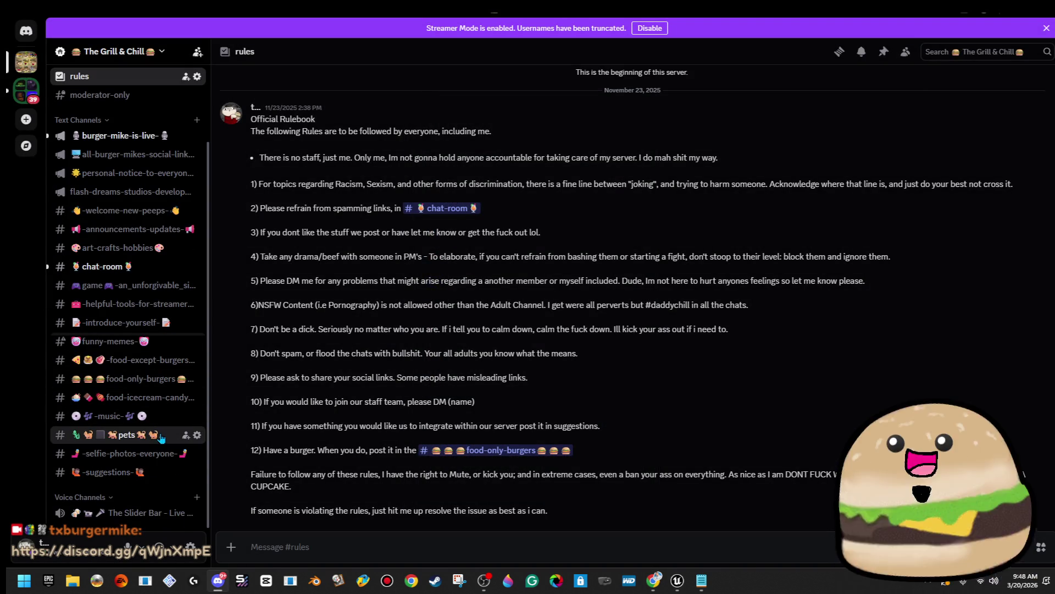
scroll(481, 375, up, 15)
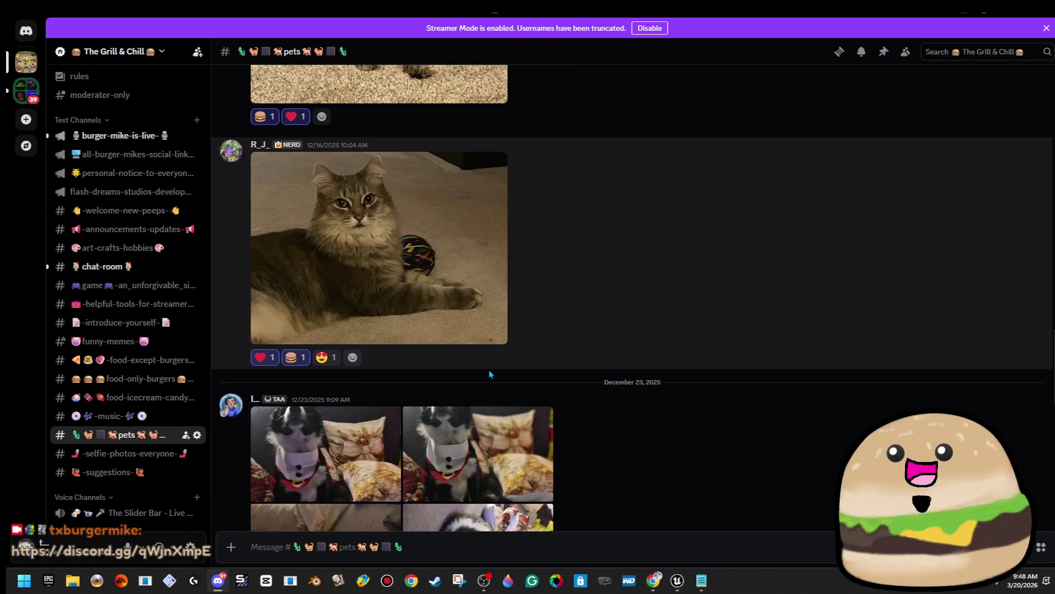
Step: View the dog photo enlarged and zoomed, then scroll up to Bombon's husky photo post
scroll(489, 375, up, 5)
scroll(489, 374, down, 3)
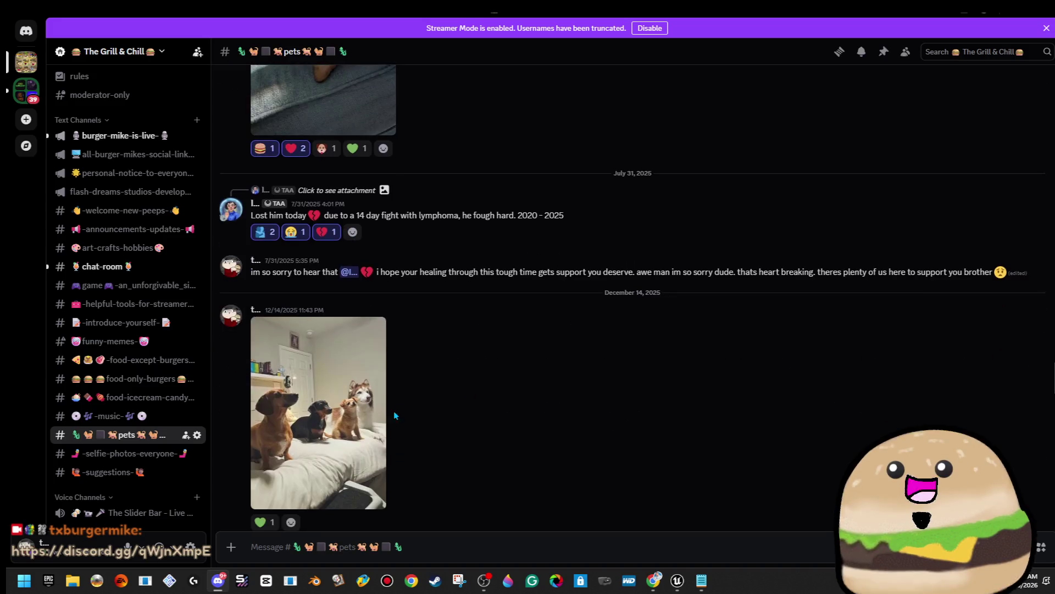
click(341, 418)
click(673, 338)
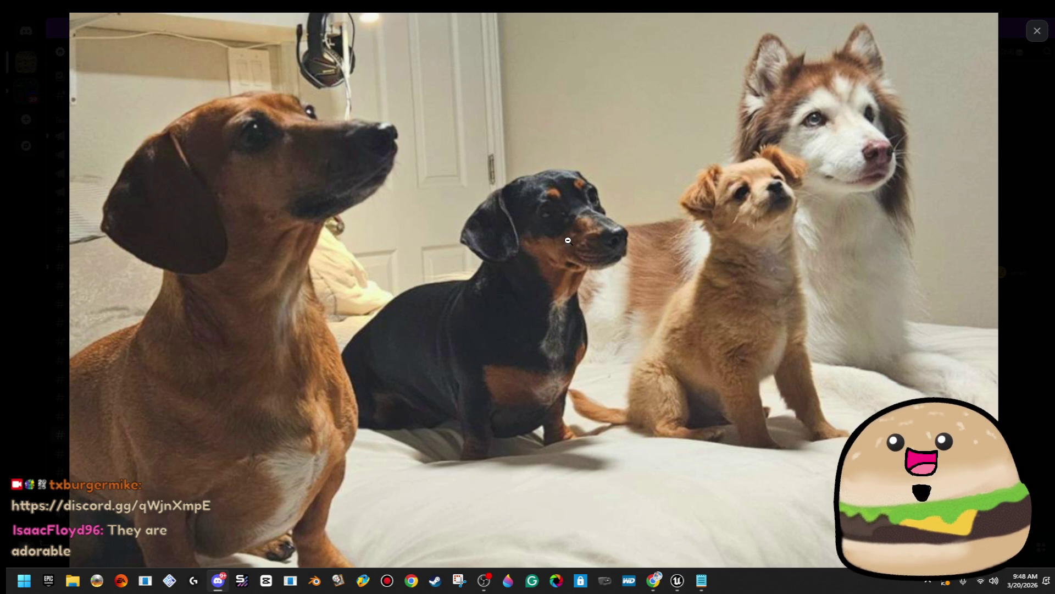
click(821, 200)
click(874, 210)
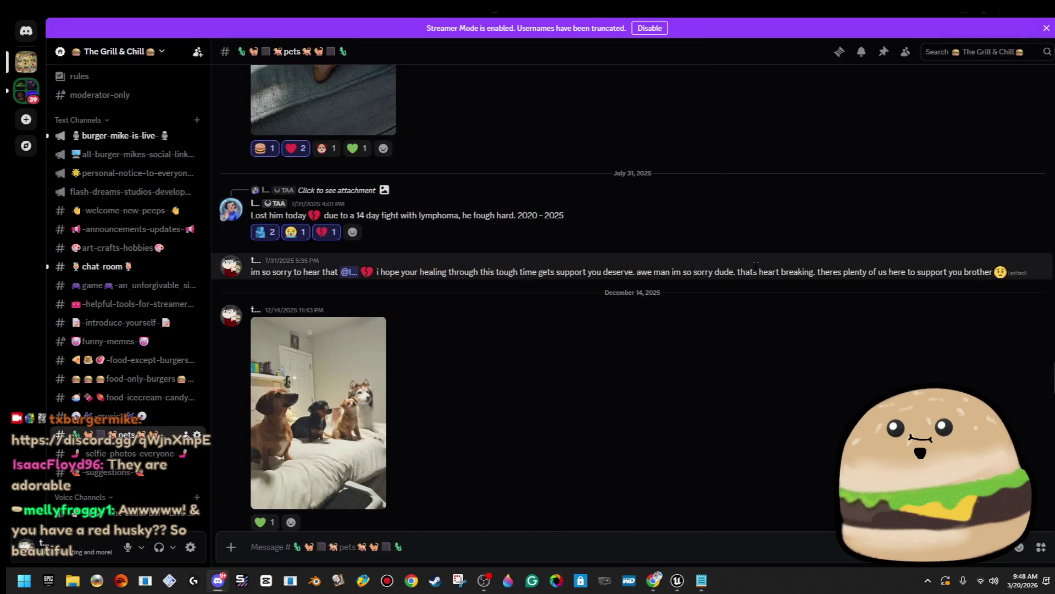
scroll(669, 291, up, 15)
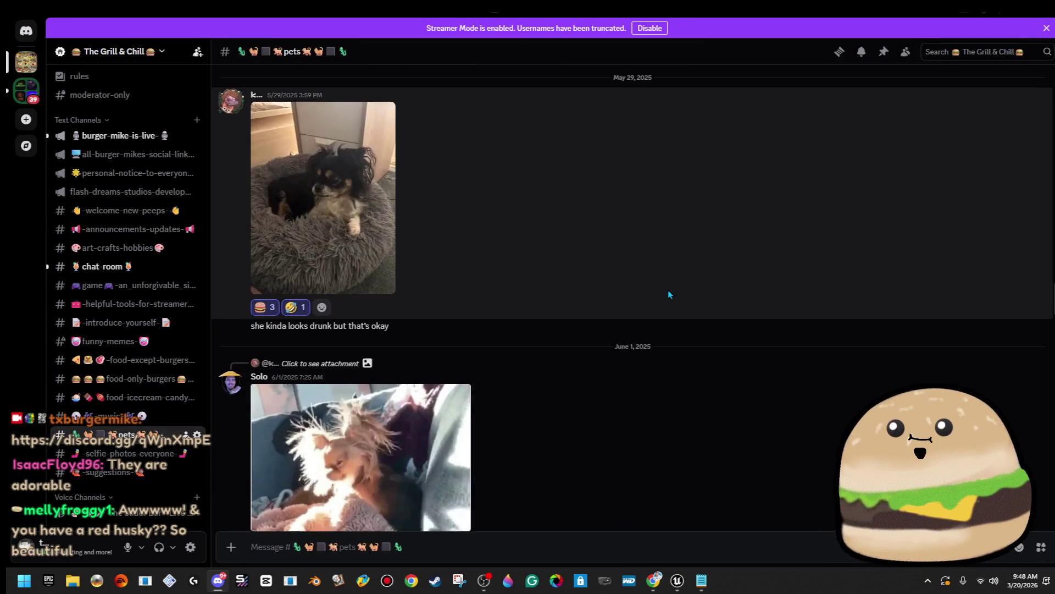
scroll(669, 295, up, 10)
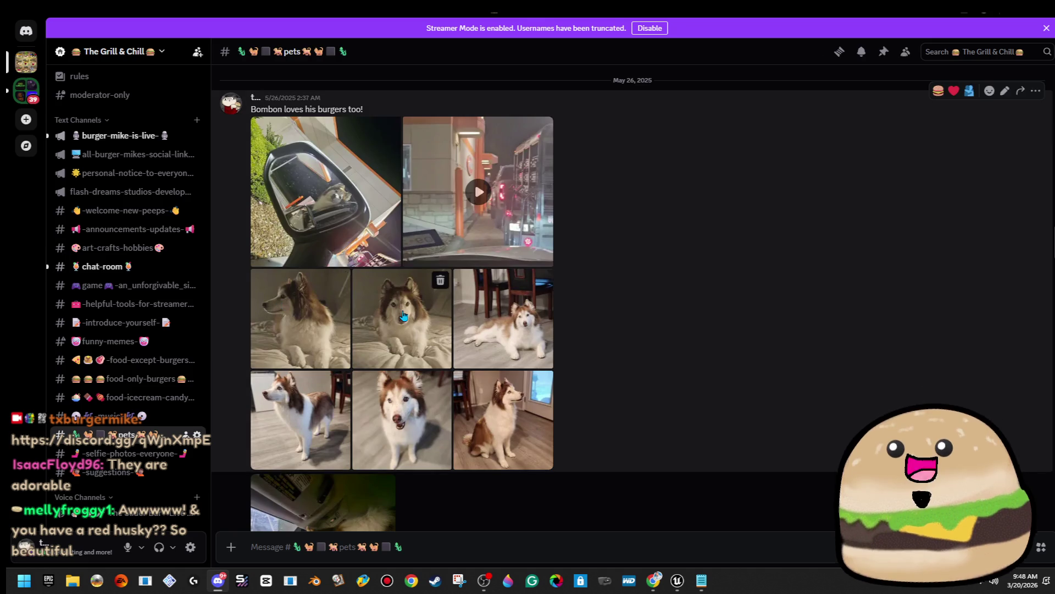
click(401, 318)
click(640, 230)
click(834, 273)
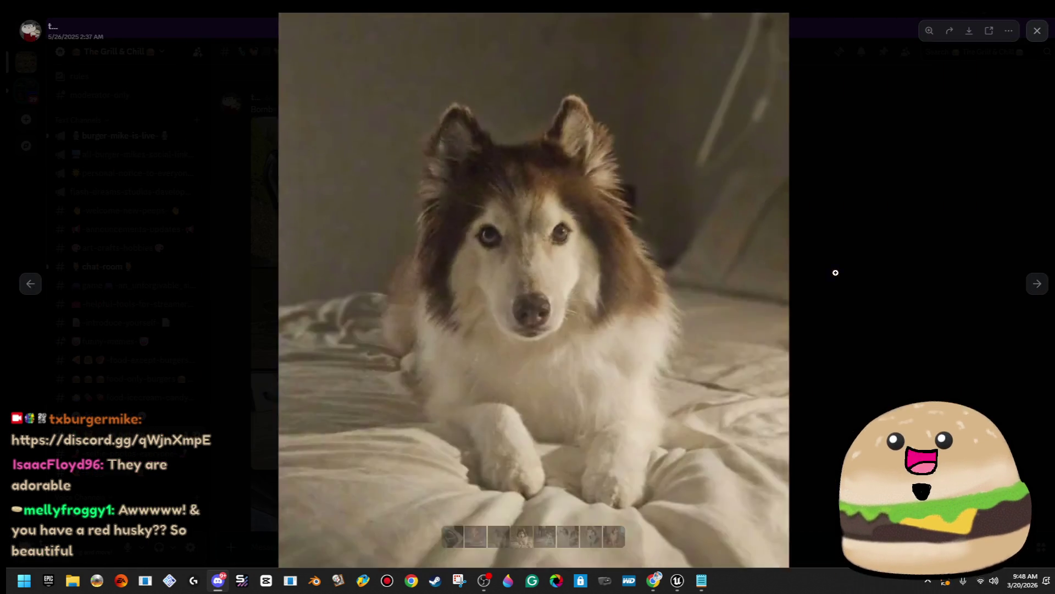
click(1038, 285)
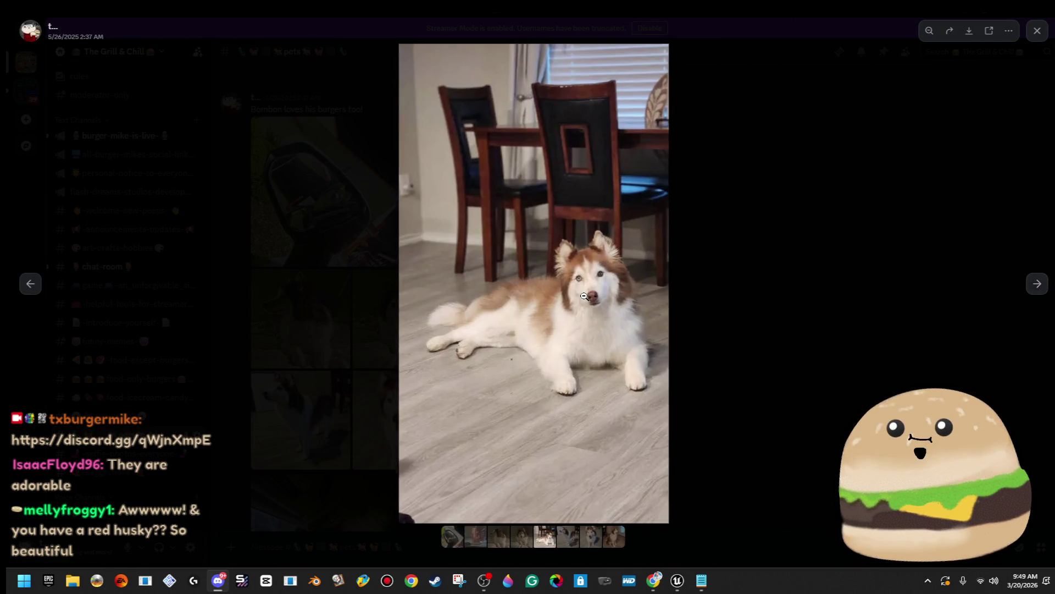
click(584, 296)
click(759, 413)
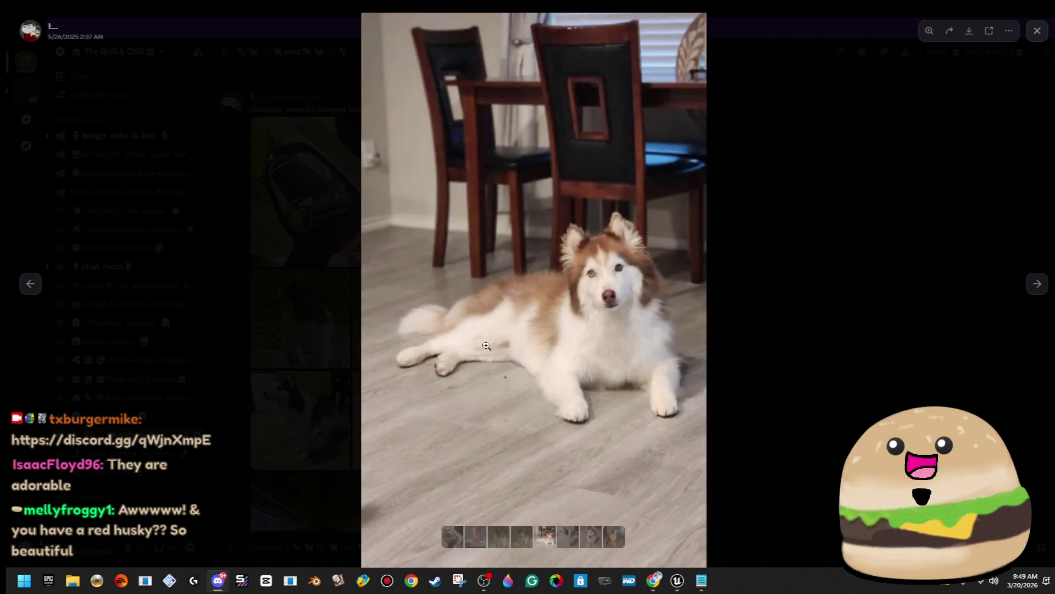
key(Escape)
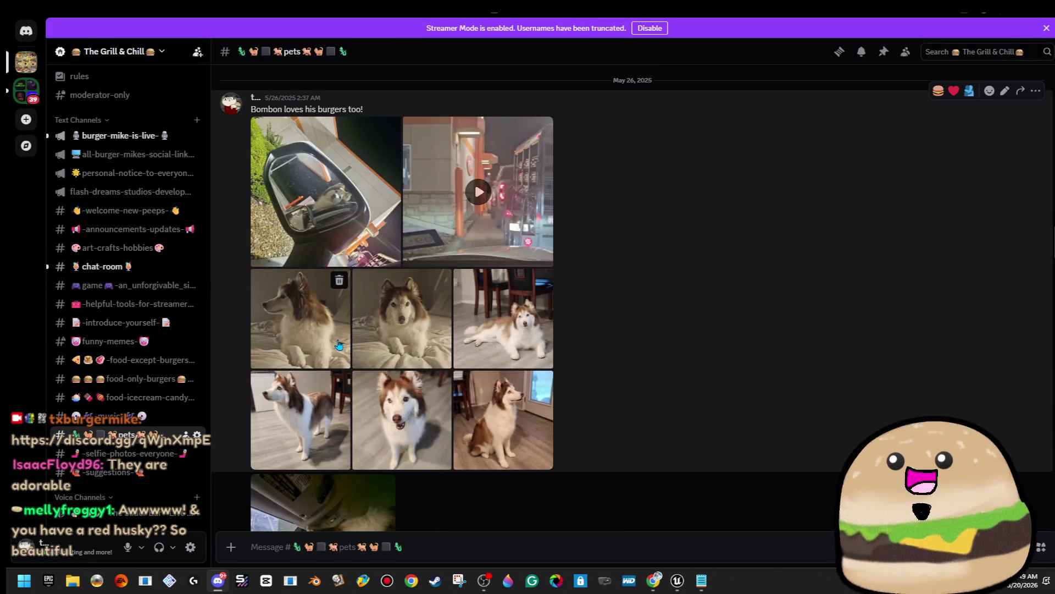
click(339, 382)
click(564, 236)
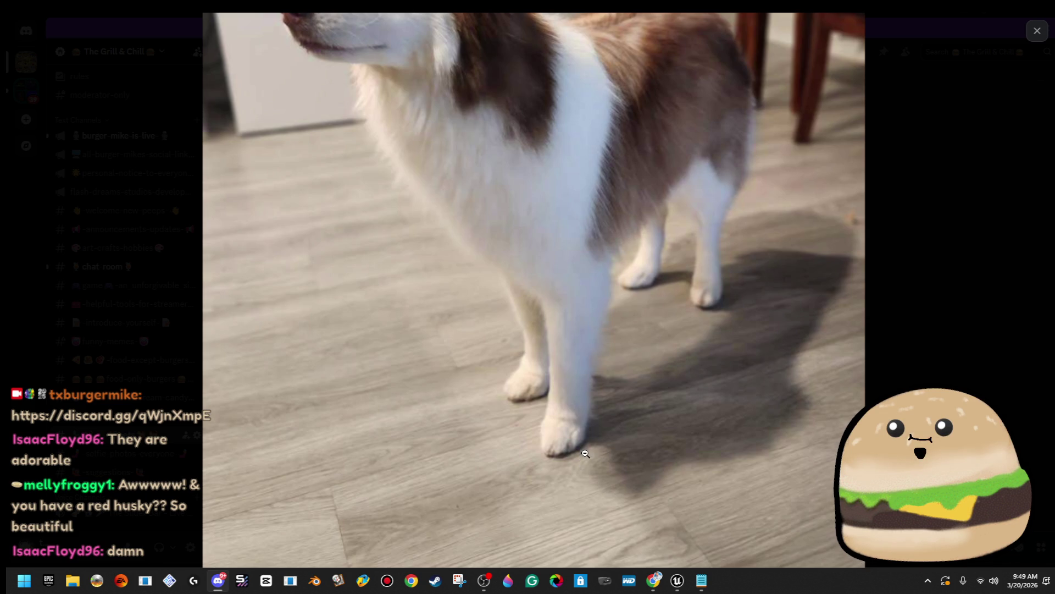
click(584, 460)
click(1035, 284)
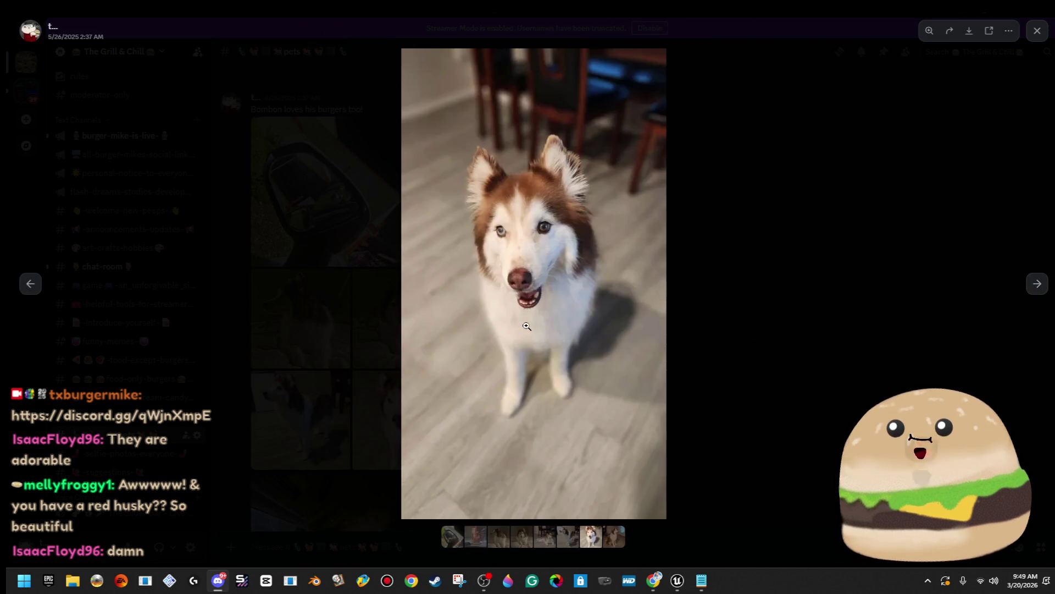
click(533, 304)
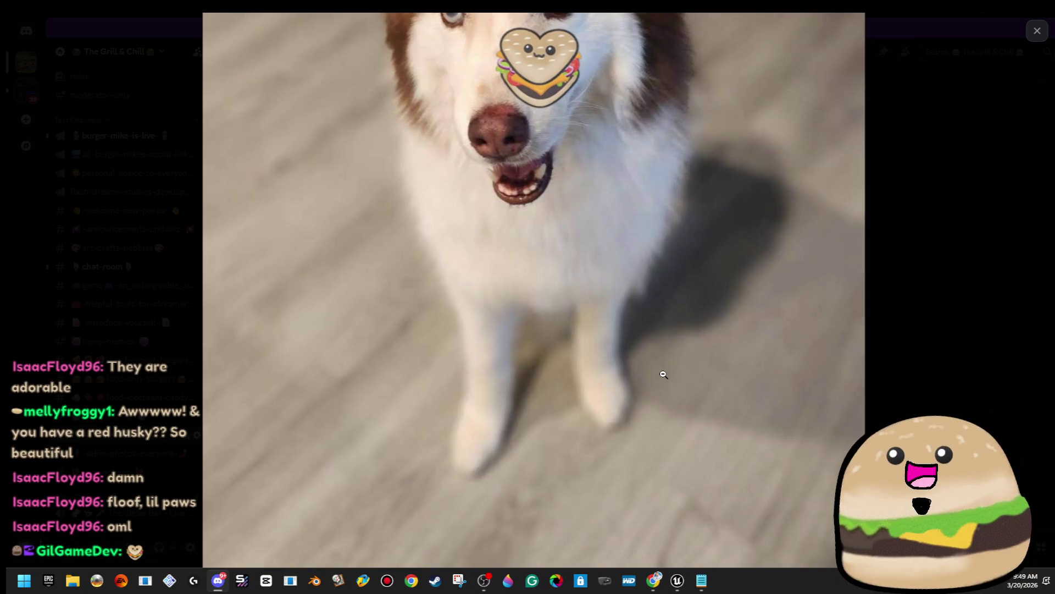
click(663, 371)
click(819, 311)
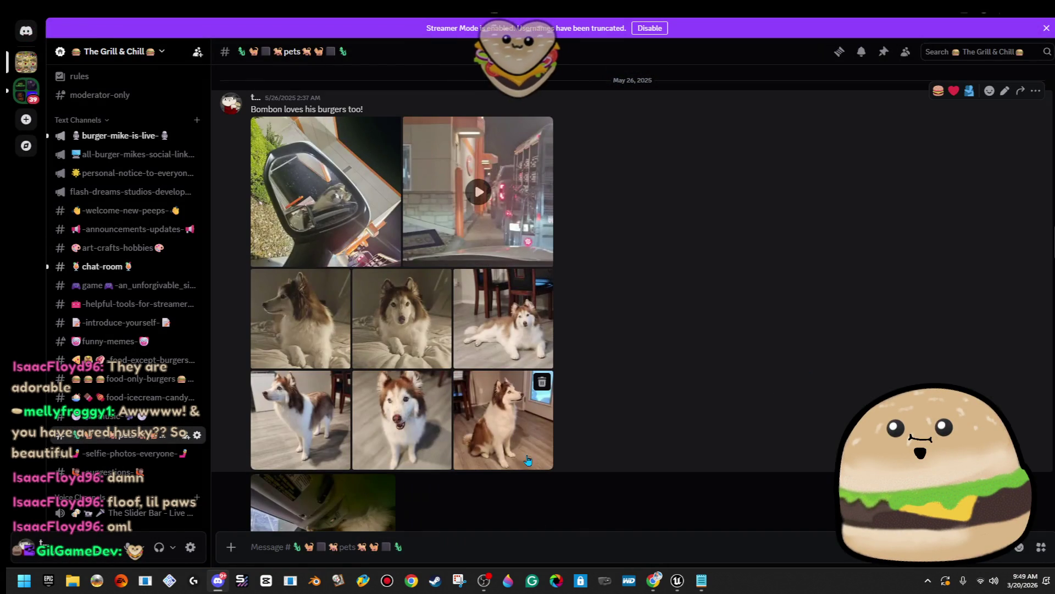
click(508, 428)
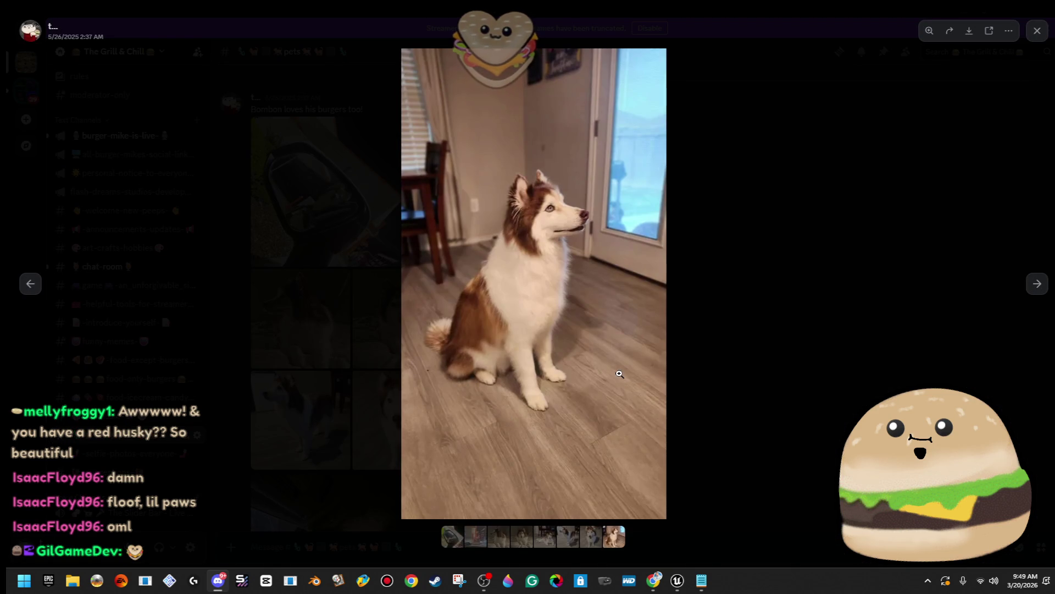
click(577, 342)
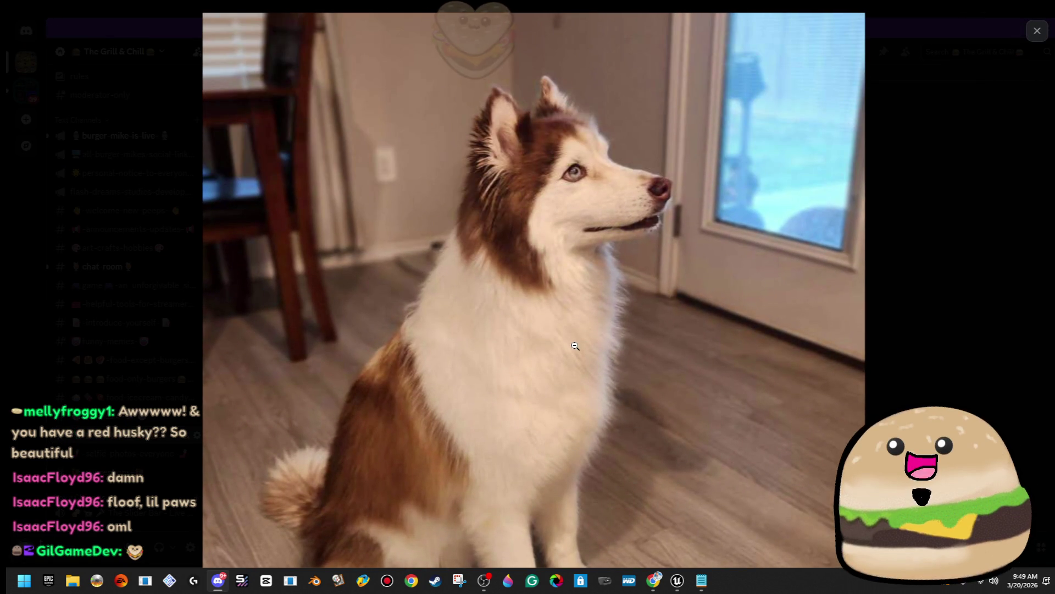
click(587, 338)
click(773, 287)
scroll(661, 297, up, 5)
scroll(661, 295, down, 3)
click(324, 297)
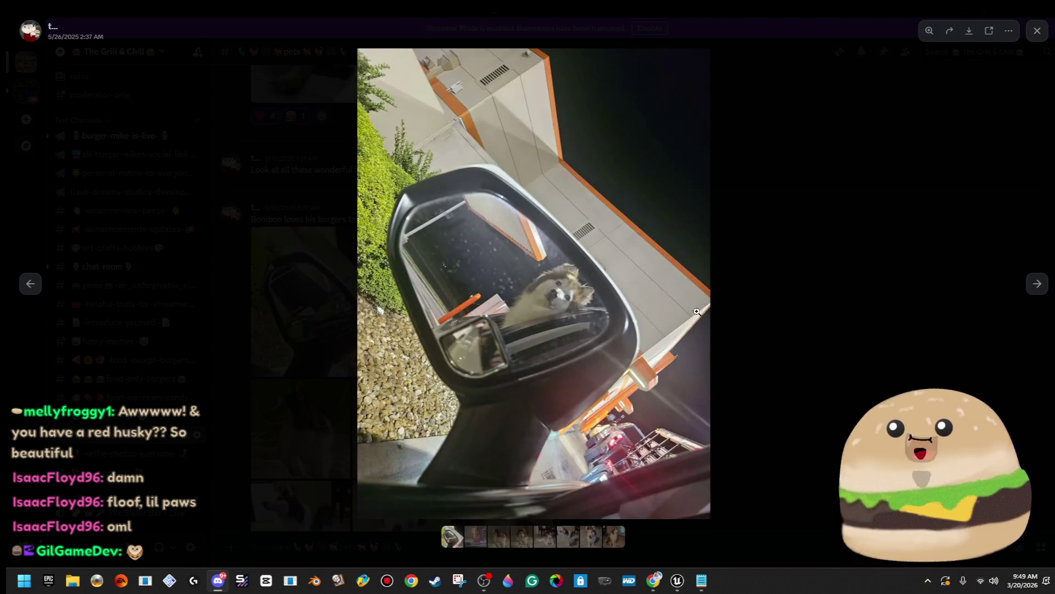
click(1038, 284)
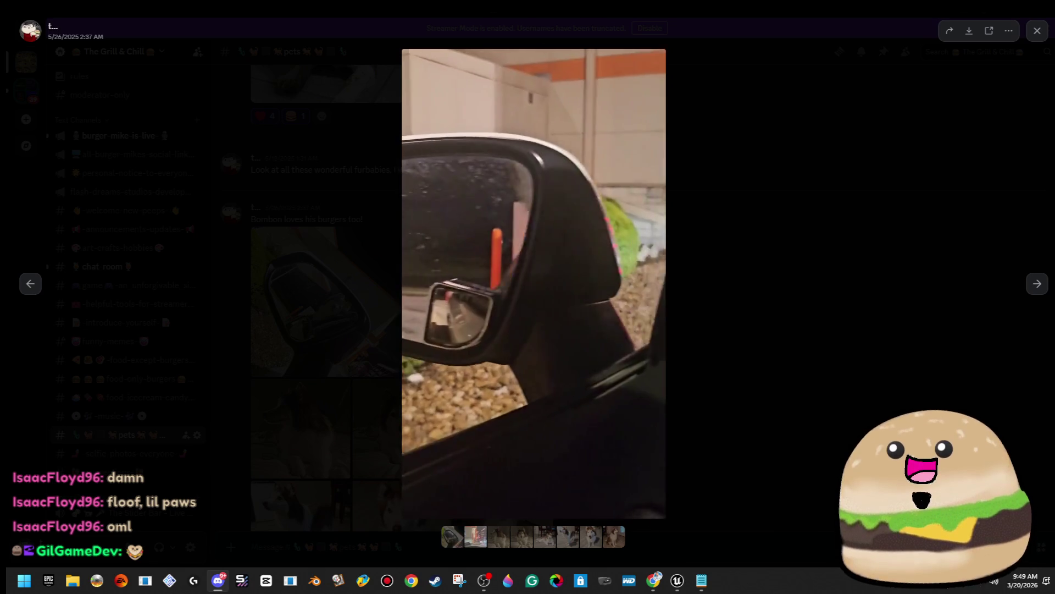
click(787, 370)
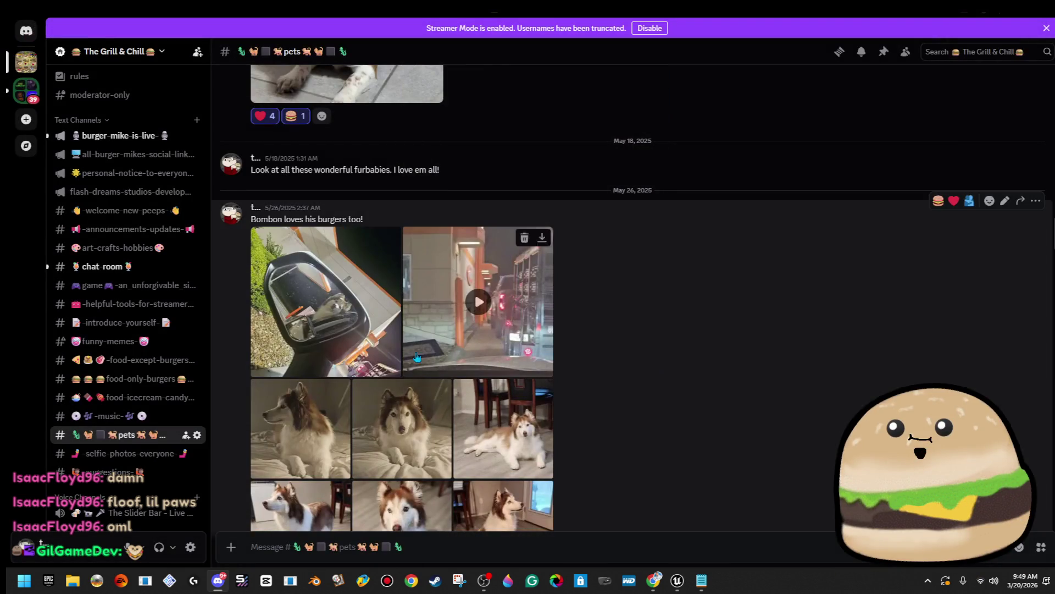
Step: Open the husky-in-mirror photo, zoom in and out twice, and close the viewer
click(318, 300)
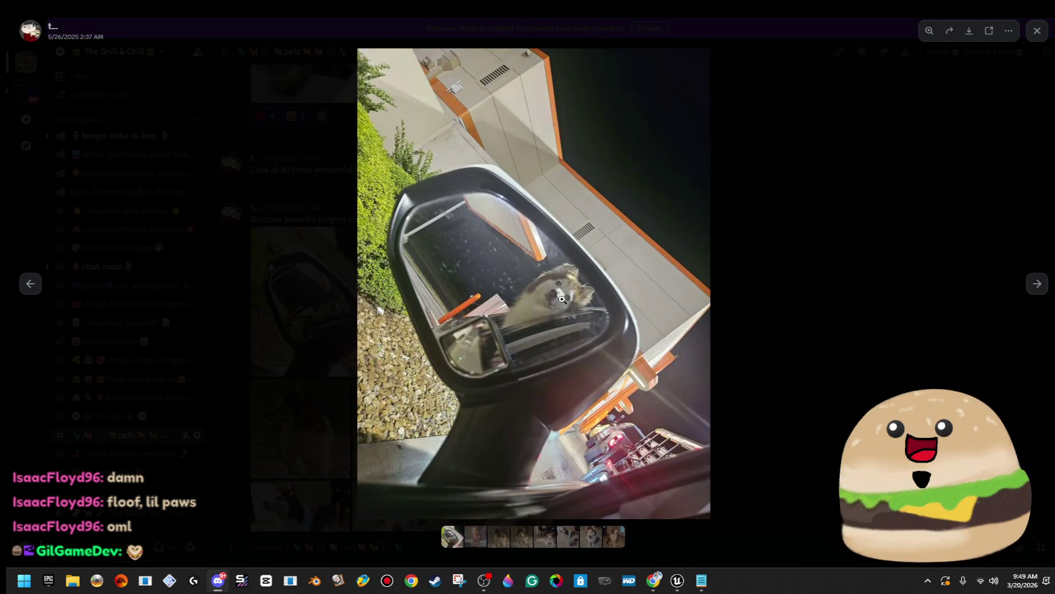
click(566, 301)
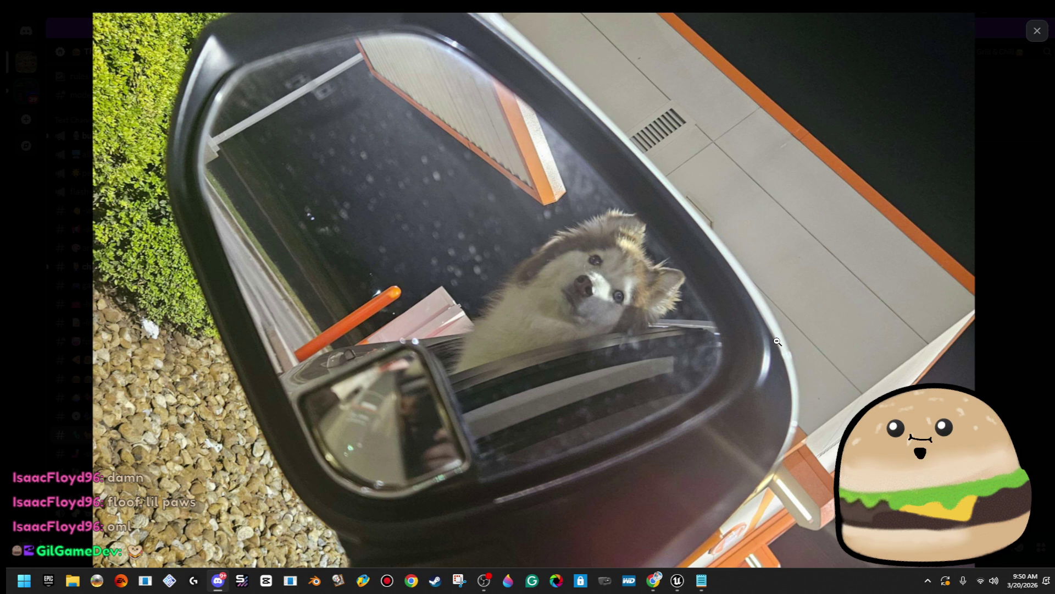
click(544, 228)
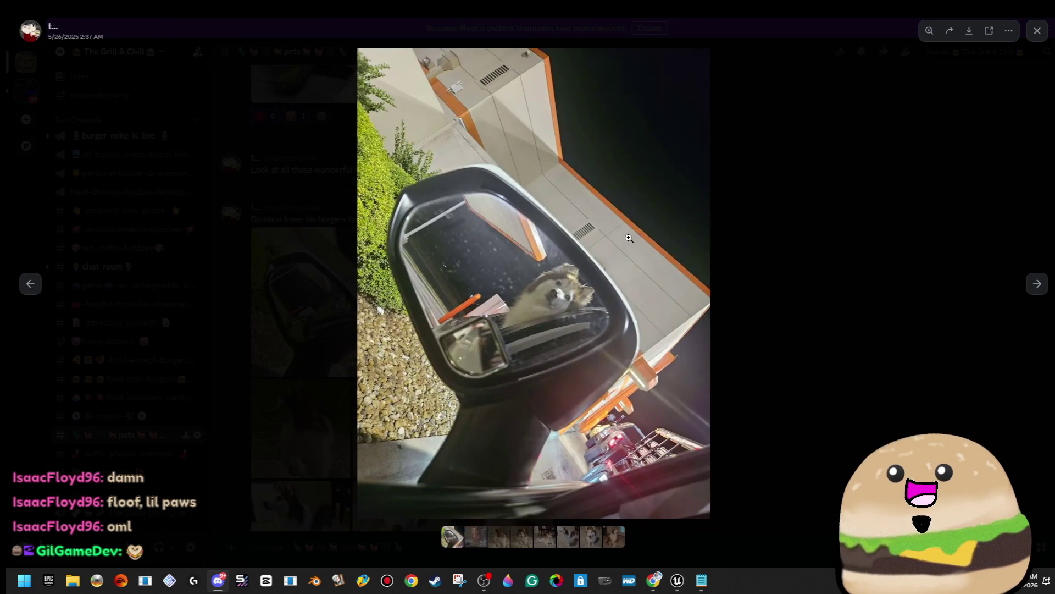
click(590, 277)
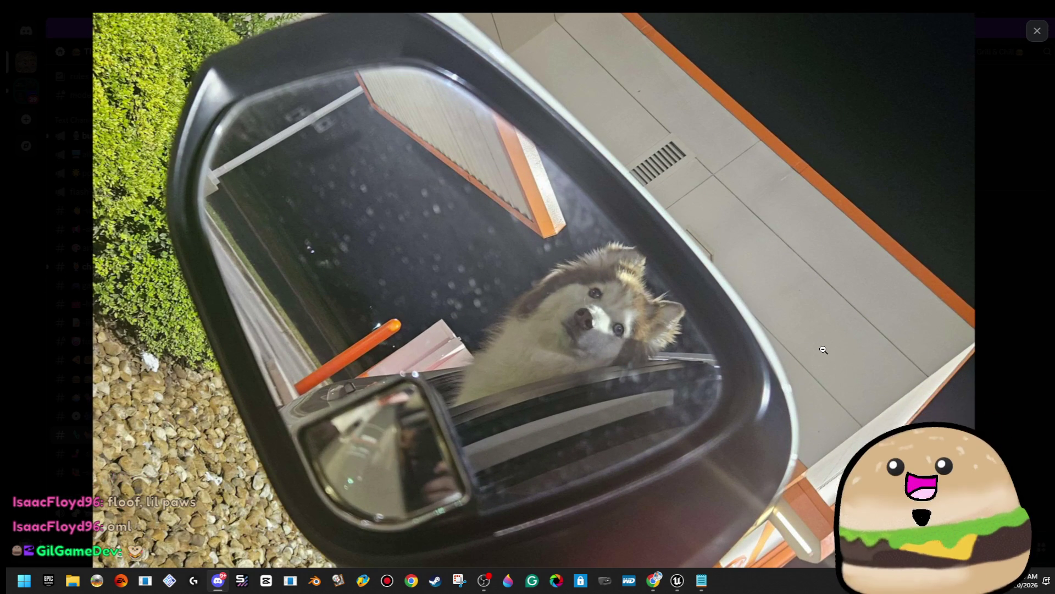
click(821, 341)
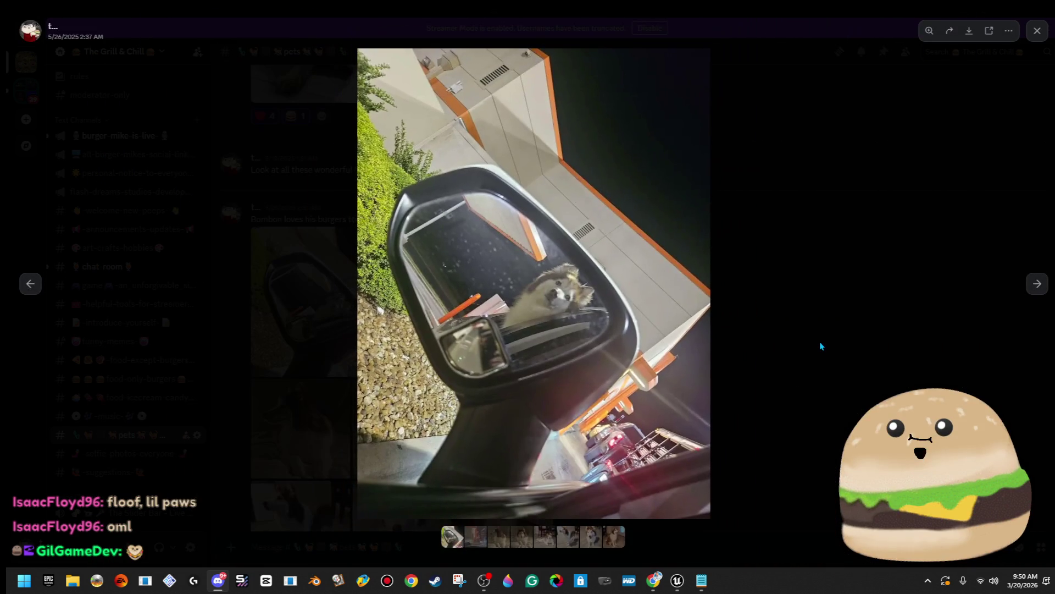
click(952, 181)
scroll(652, 293, up, 5)
scroll(654, 302, down, 5)
scroll(659, 317, up, 5)
scroll(664, 304, down, 3)
Step: View the dog-under-blanket photo full size, close it, and scroll to the husky gallery
click(323, 137)
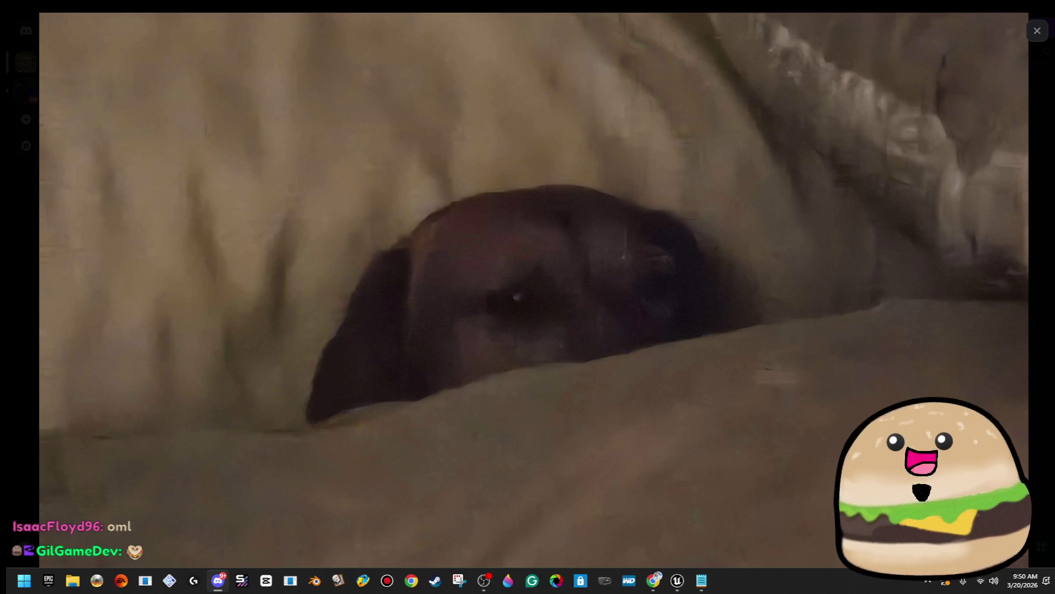
click(730, 228)
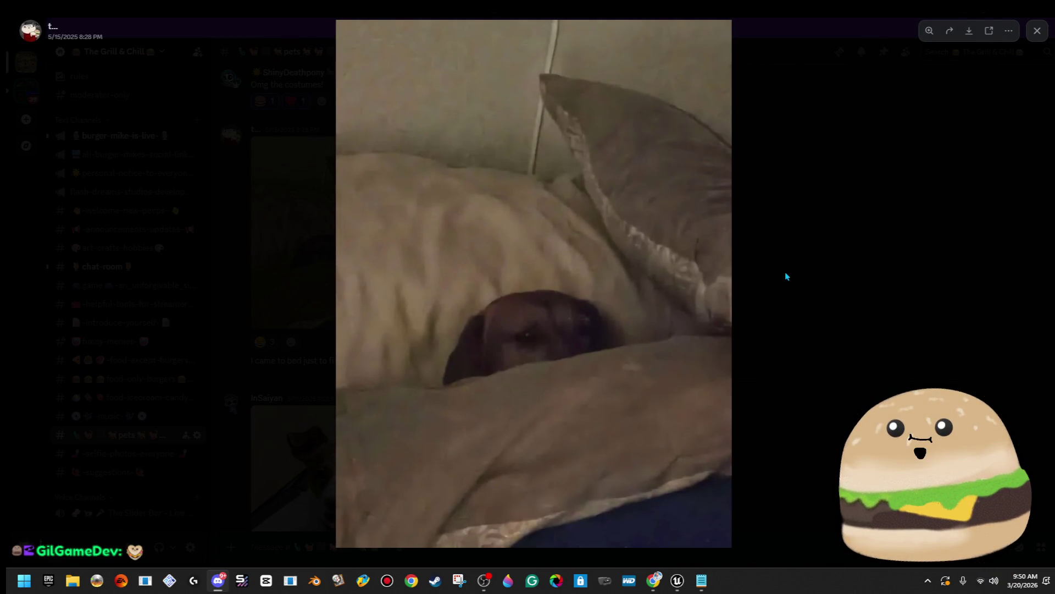
click(891, 204)
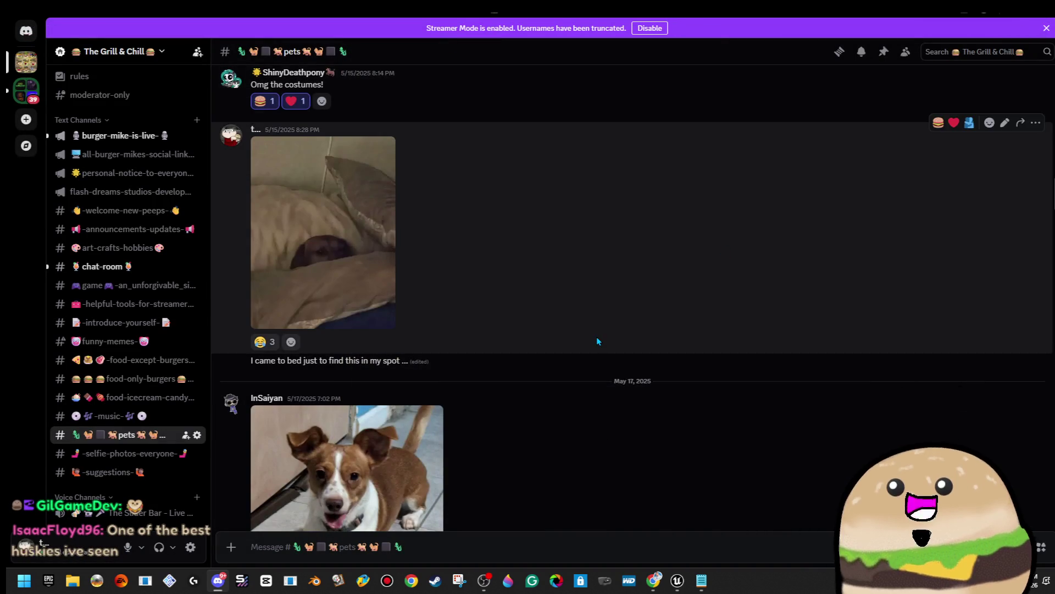
scroll(598, 340, down, 10)
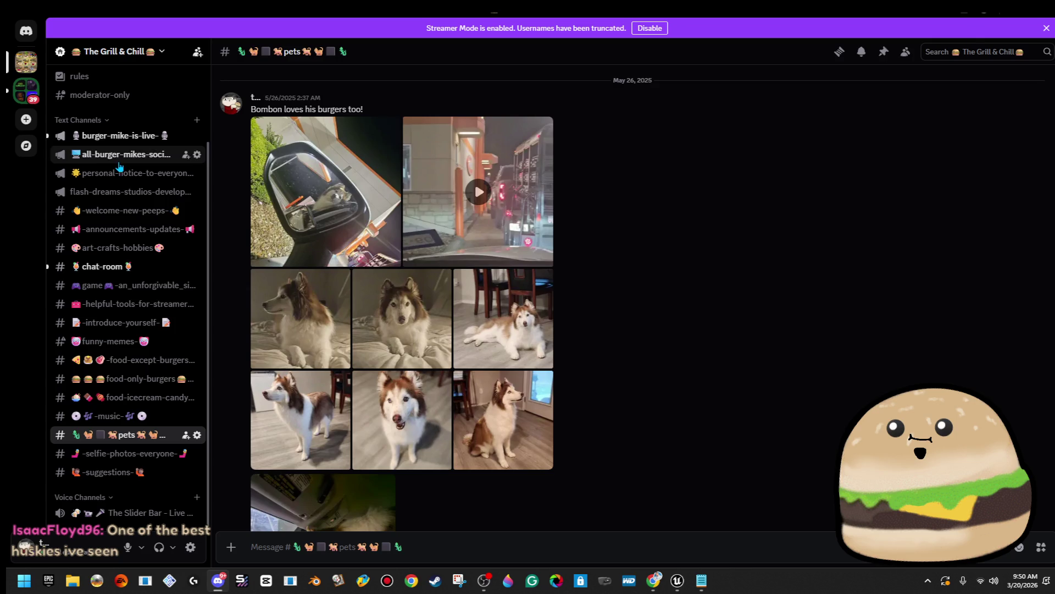
scroll(137, 99, up, 2)
Step: Approve the pending membership application under Members > Pending, then return to Unreal Engine
click(132, 117)
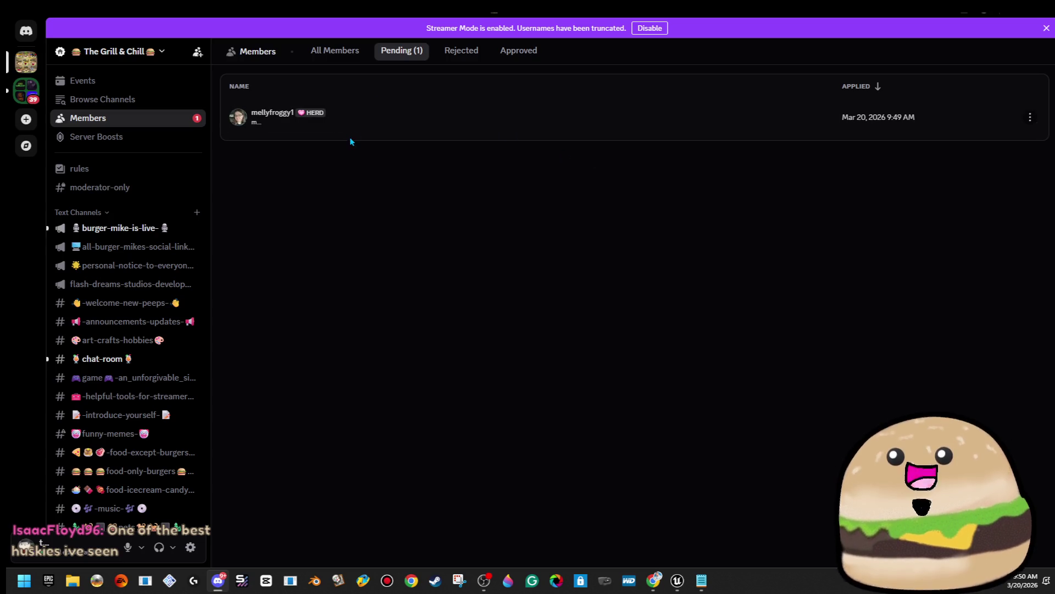
click(845, 132)
click(845, 101)
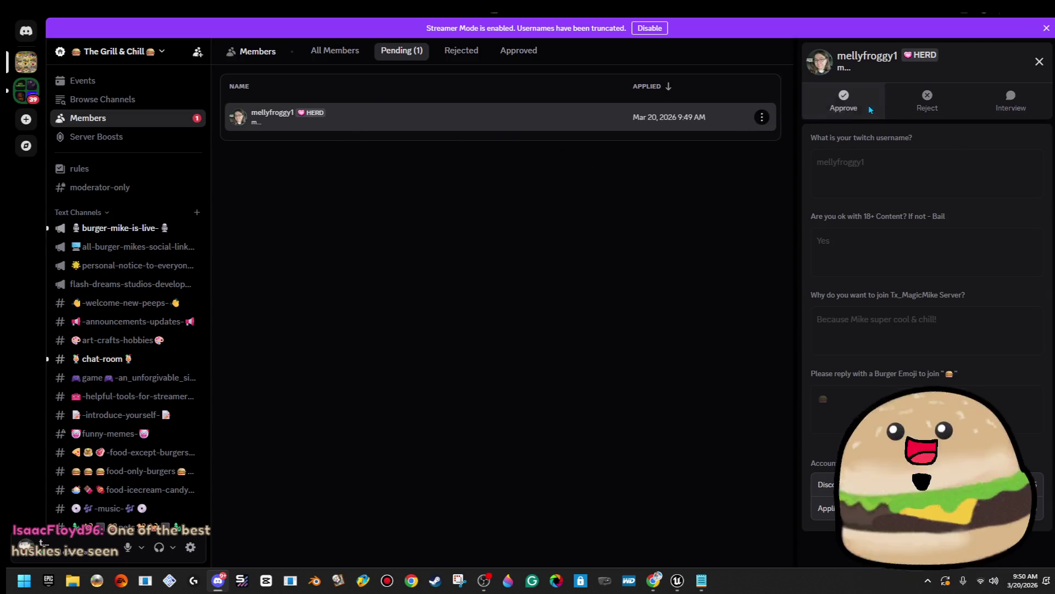
key(alt+Tab)
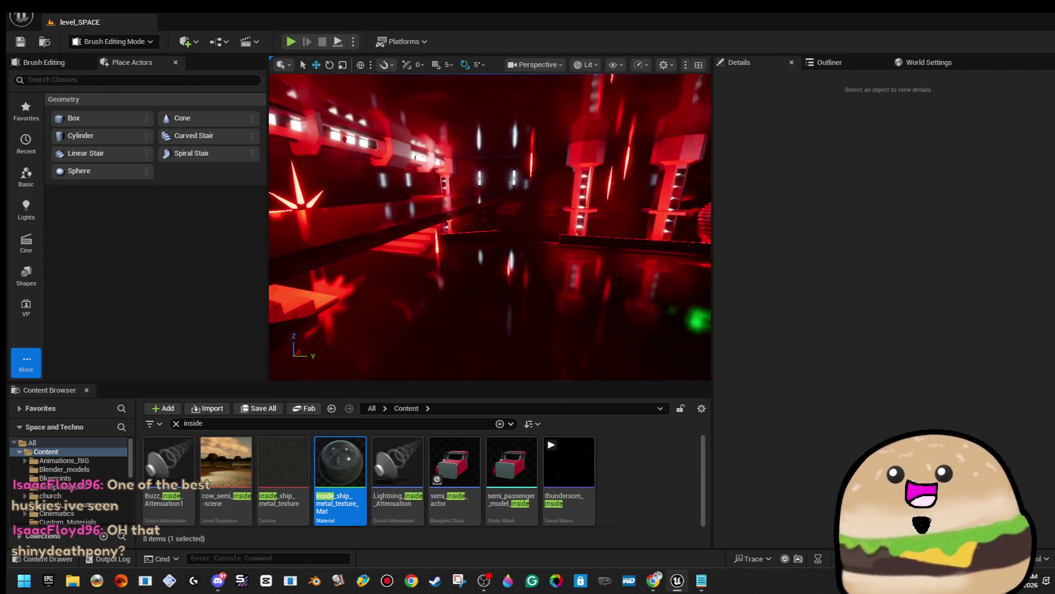
Step: Move the red glowing rail up along the wall and rotate it to -90° around Z
click(631, 244)
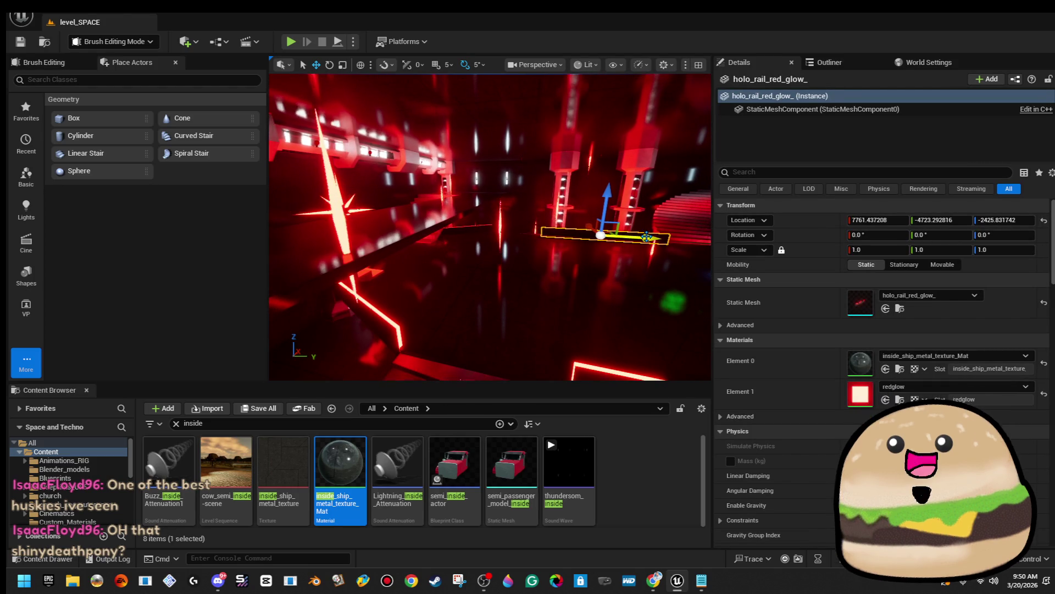
mouse_move(594, 237)
mouse_down()
mouse_move(478, 230)
mouse_move(467, 196)
mouse_move(487, 179)
mouse_up()
key(e)
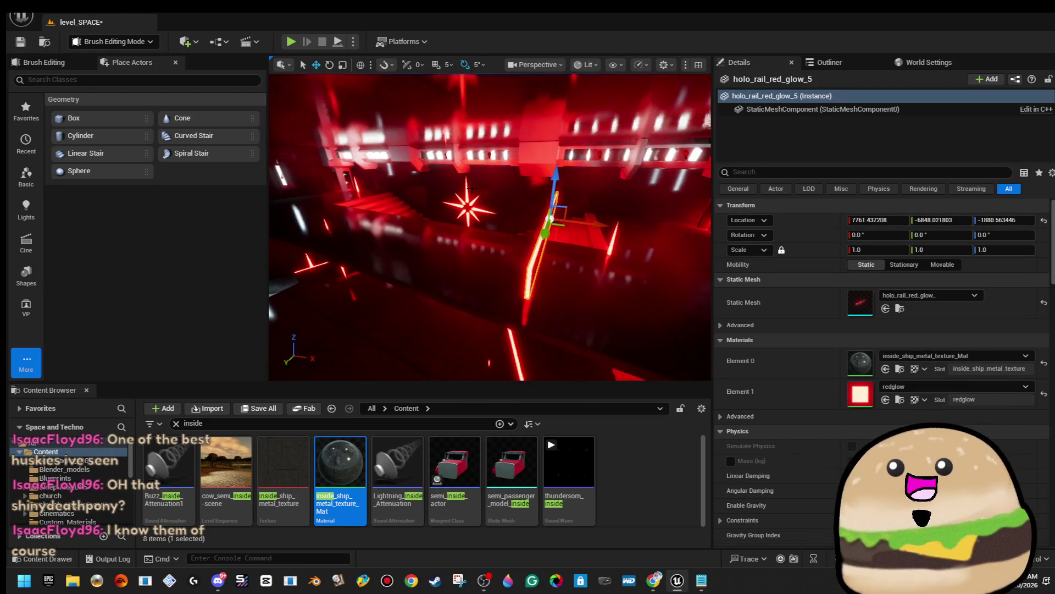
drag(576, 243, 611, 224)
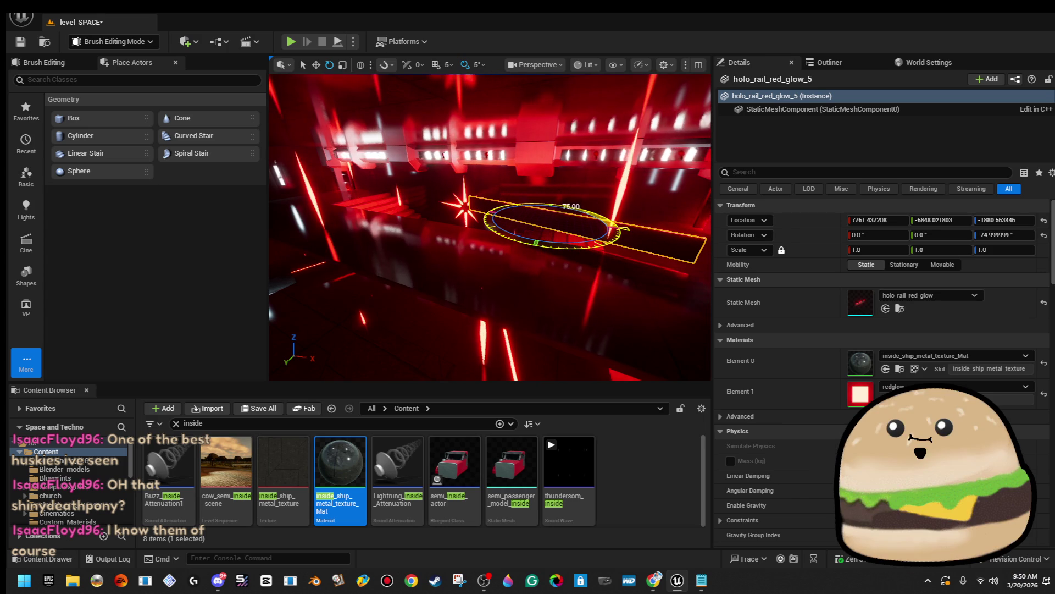
drag(571, 250, 539, 250)
key(w)
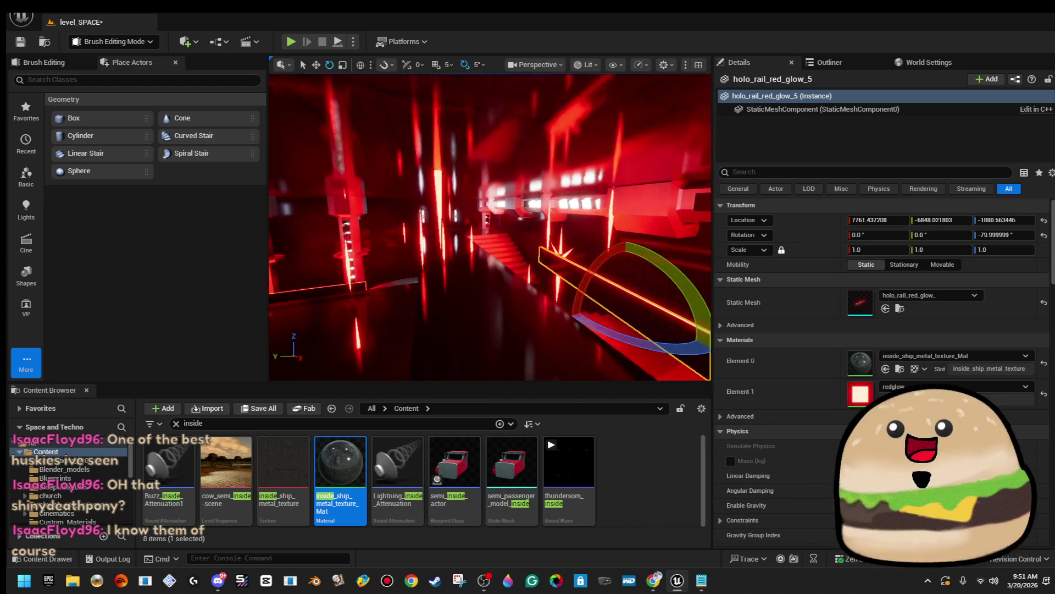
Step: Slide the rail right along X, then duplicate it and move the copy left
mouse_move(552, 235)
mouse_down()
mouse_move(353, 153)
mouse_move(377, 137)
mouse_move(459, 129)
mouse_move(485, 158)
mouse_move(463, 158)
mouse_move(471, 141)
mouse_move(462, 153)
mouse_up()
key(e)
key(w)
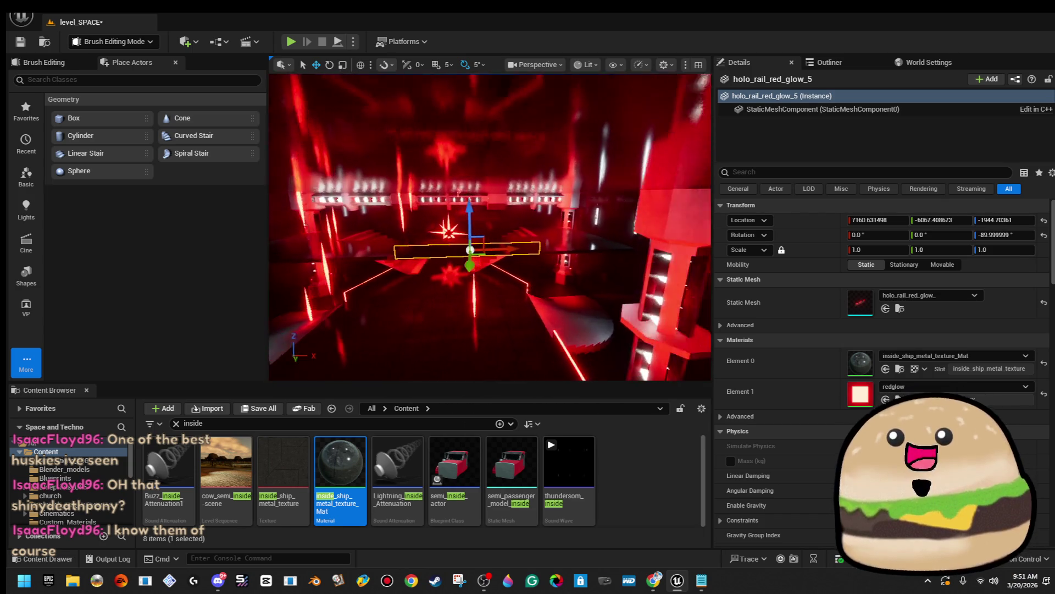
drag(497, 248, 625, 246)
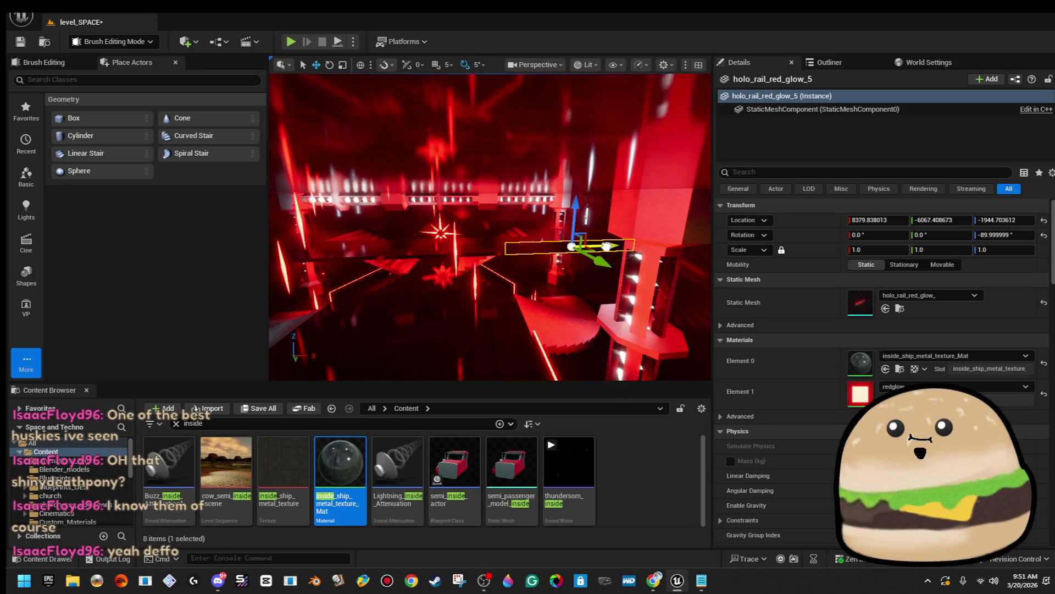
key(f)
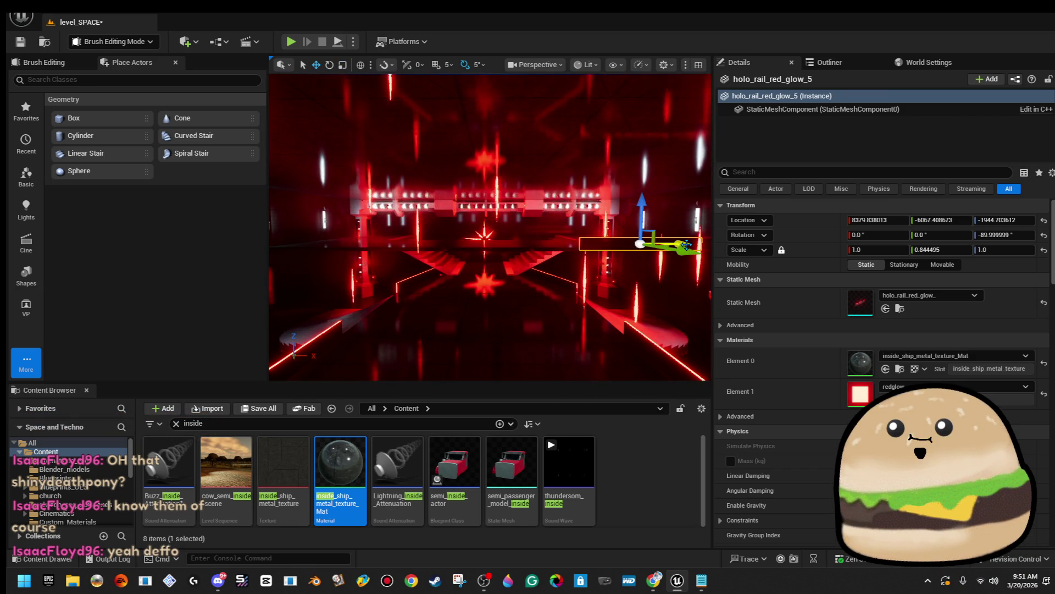
drag(641, 243, 376, 242)
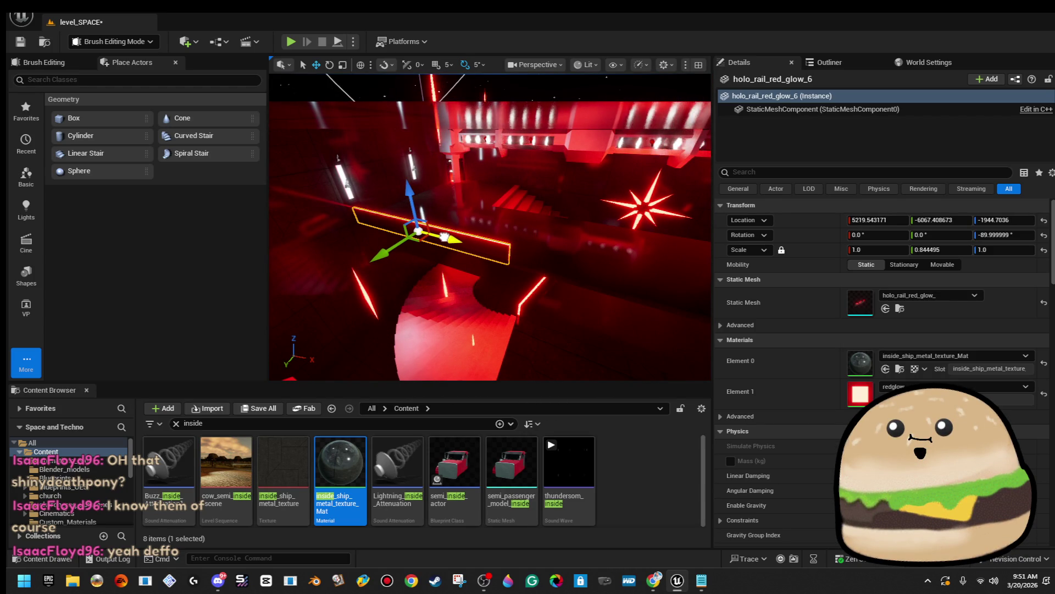
Step: Widen the rail copy slightly and slide it along Y and X into place
key(r)
mouse_move(445, 238)
mouse_down()
mouse_move(406, 275)
mouse_move(484, 272)
mouse_move(465, 273)
mouse_up()
key(w)
drag(469, 211, 418, 248)
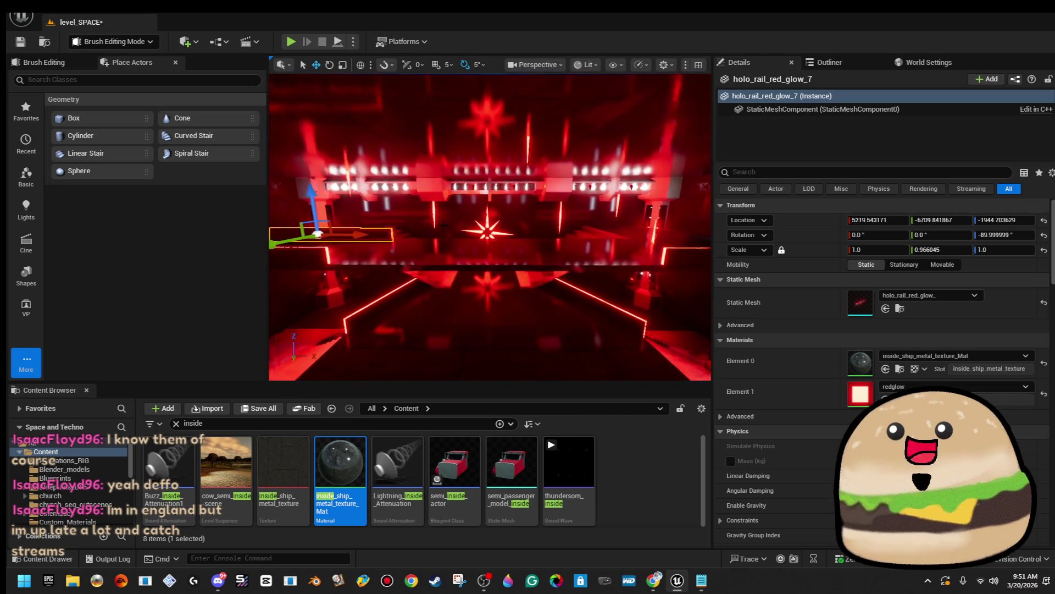
drag(364, 234, 521, 238)
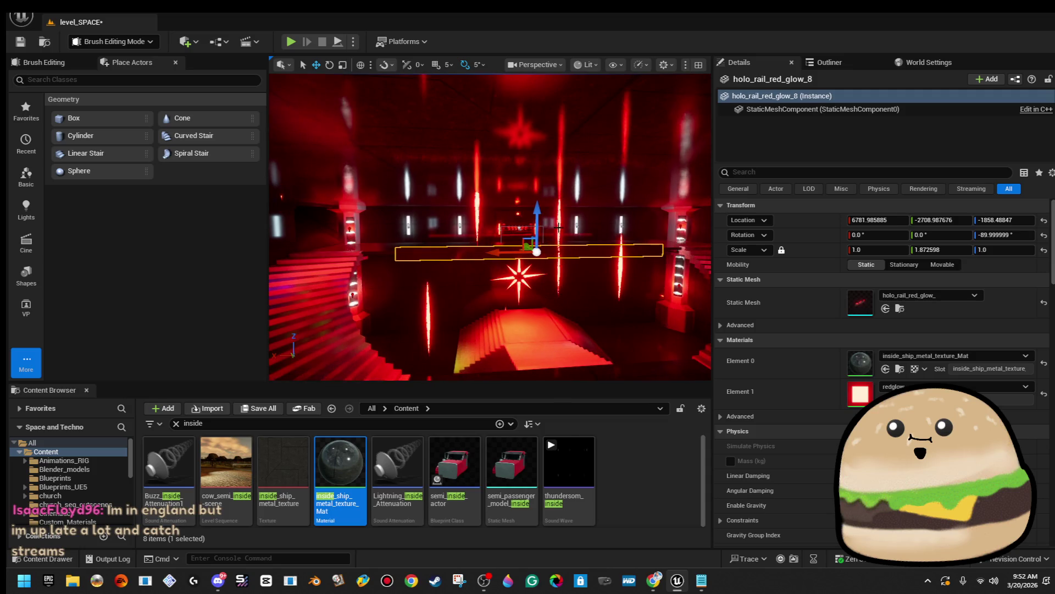
Step: Lower the next rail copy, narrow it slightly, and shift it along X
mouse_move(537, 198)
mouse_down()
mouse_move(519, 240)
mouse_move(501, 239)
mouse_move(511, 239)
mouse_up()
key(r)
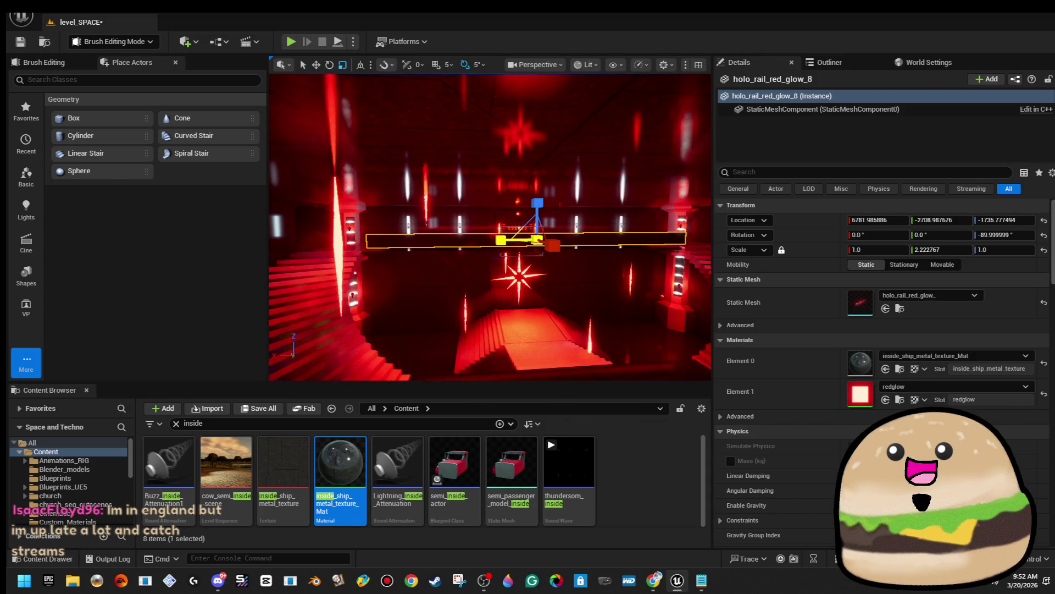
mouse_move(549, 308)
mouse_down()
mouse_move(616, 307)
mouse_move(528, 308)
mouse_move(572, 308)
mouse_up()
key(w)
mouse_move(693, 226)
mouse_down()
mouse_move(636, 237)
mouse_move(701, 240)
mouse_up()
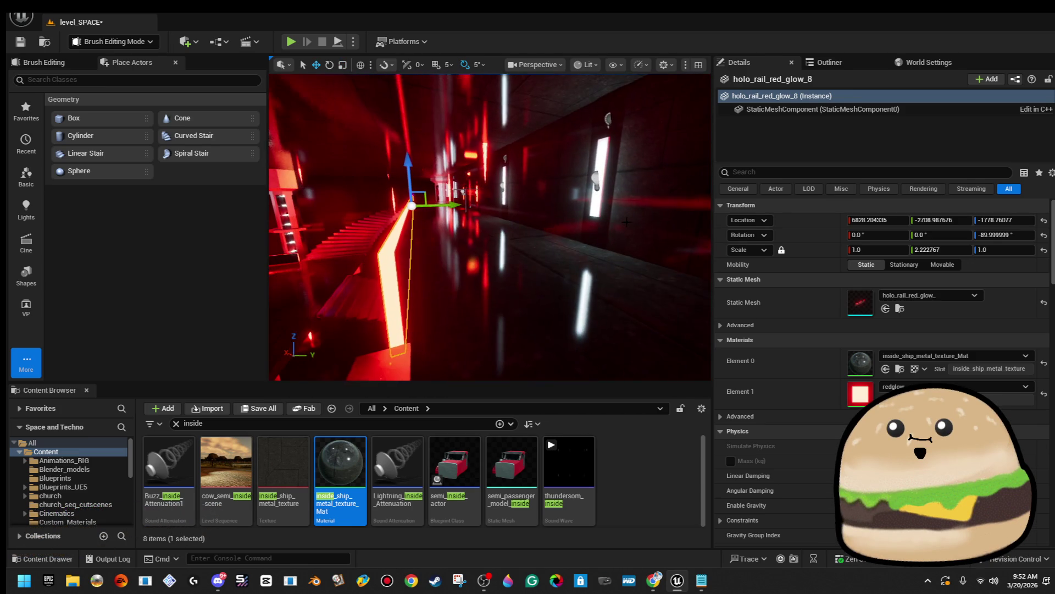
Step: Bring up the context menu for the walkway floor
right_click(643, 286)
key(Escape)
right_click(544, 307)
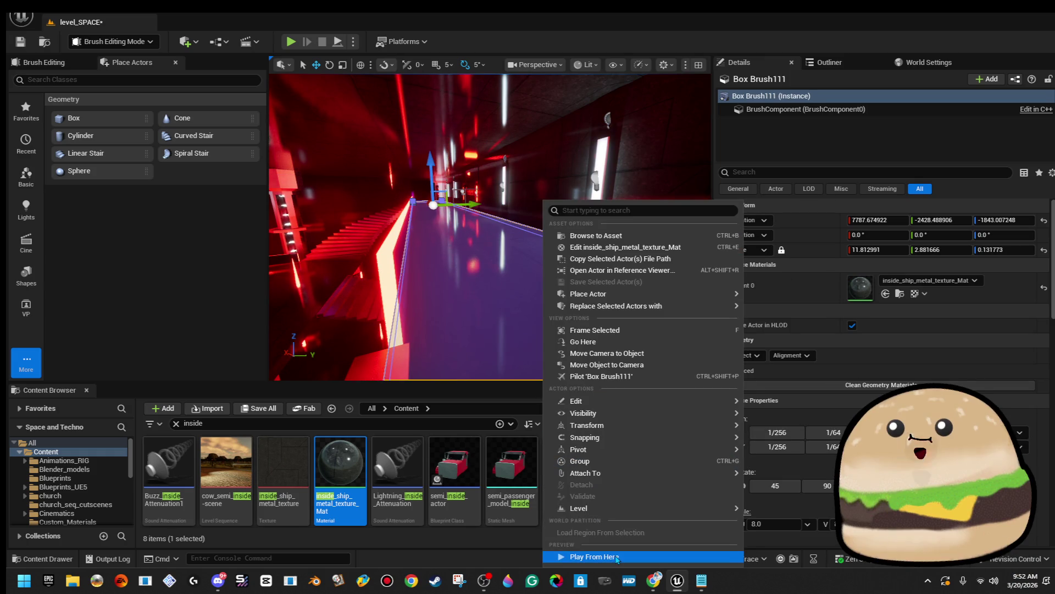
Step: Play-test the level full screen from the walkway, then stop the session
click(617, 558)
key(F11)
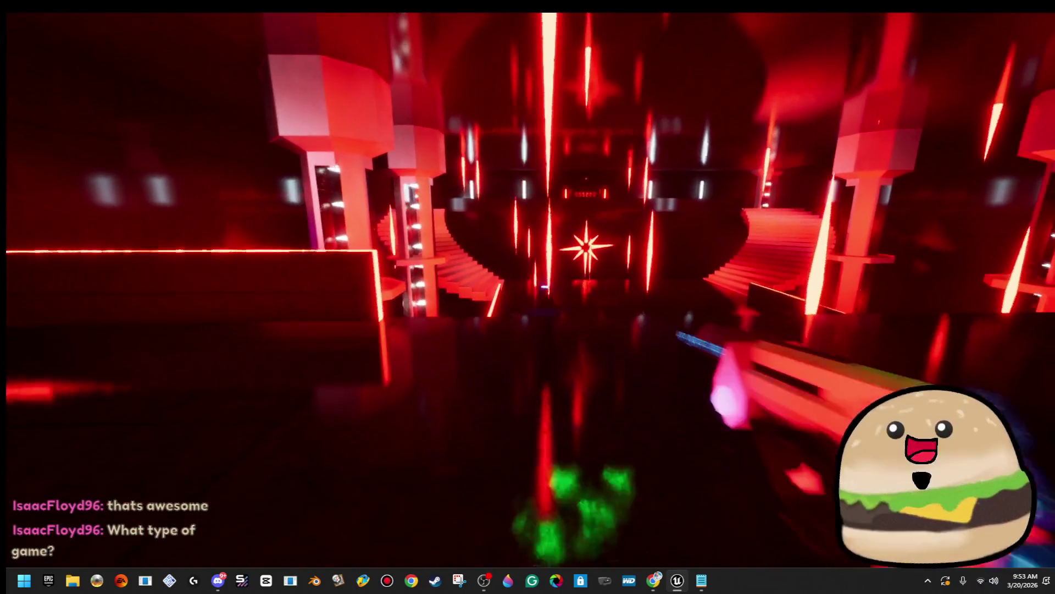
key(Escape)
Step: Fly the viewport back toward the red wall and select the spaceship body mesh
key(w)
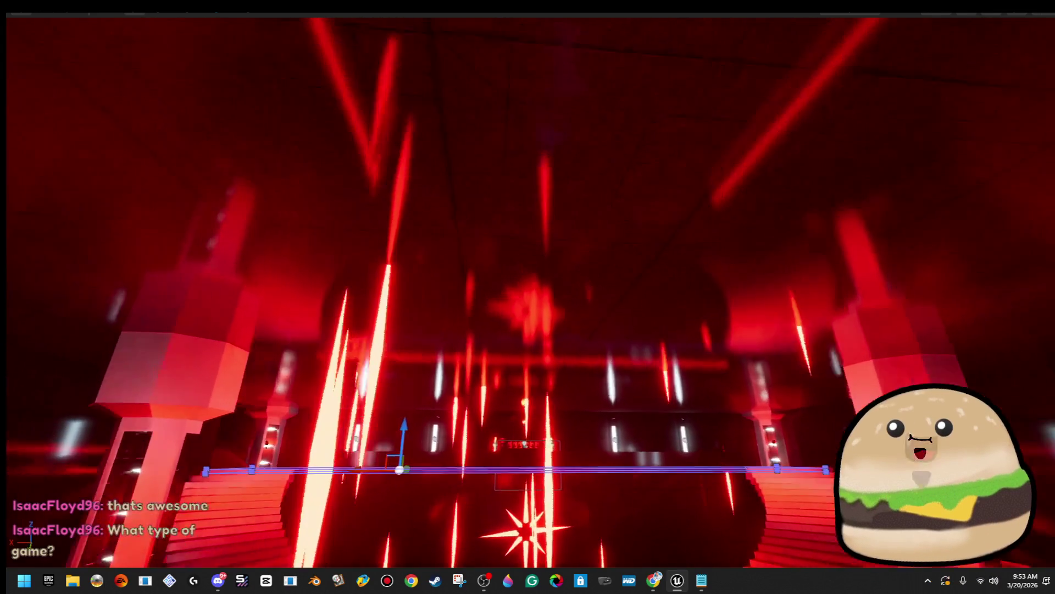
key(f)
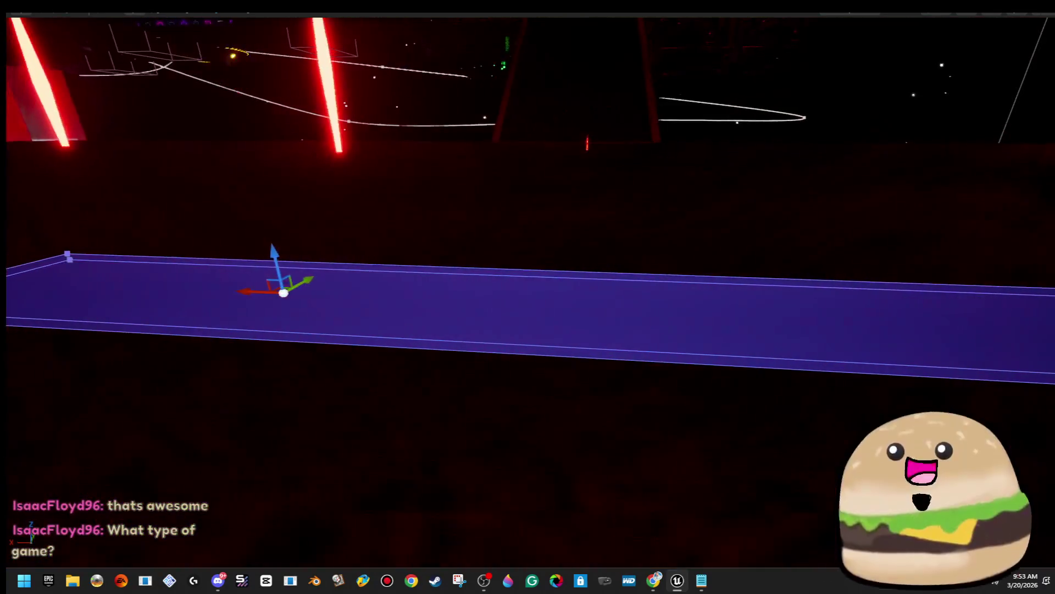
key(s)
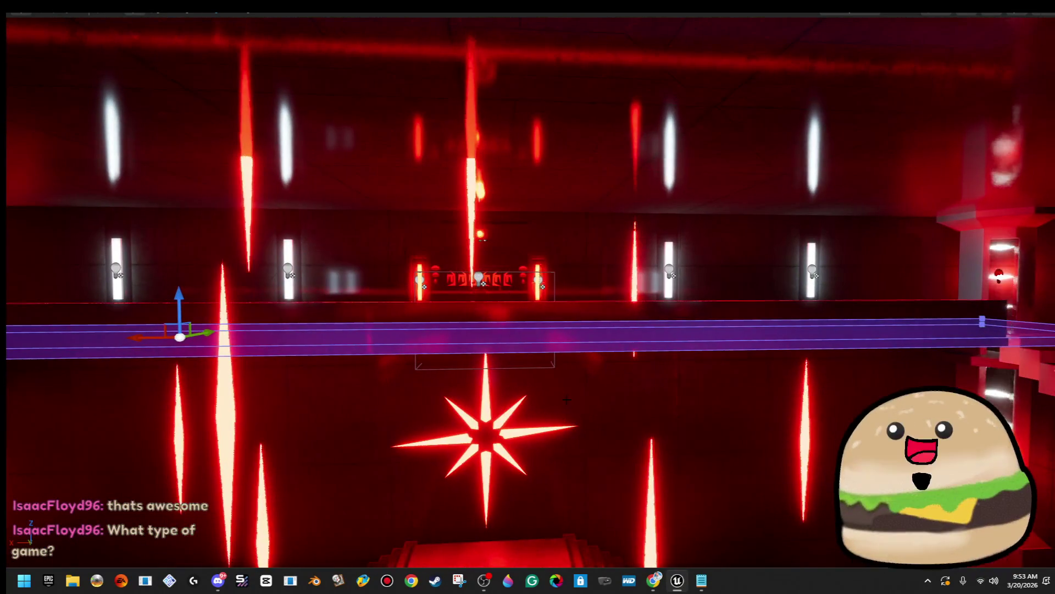
click(531, 323)
key(s)
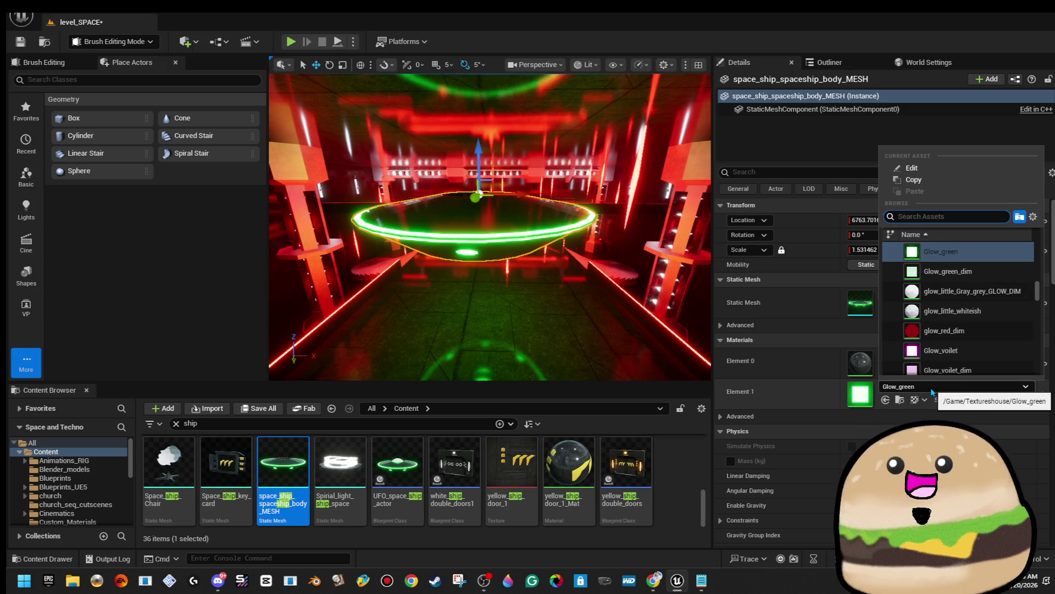
Step: Replace Glow_green with Glow_white in the spaceship body's Element 1 material slot
text(glow w)
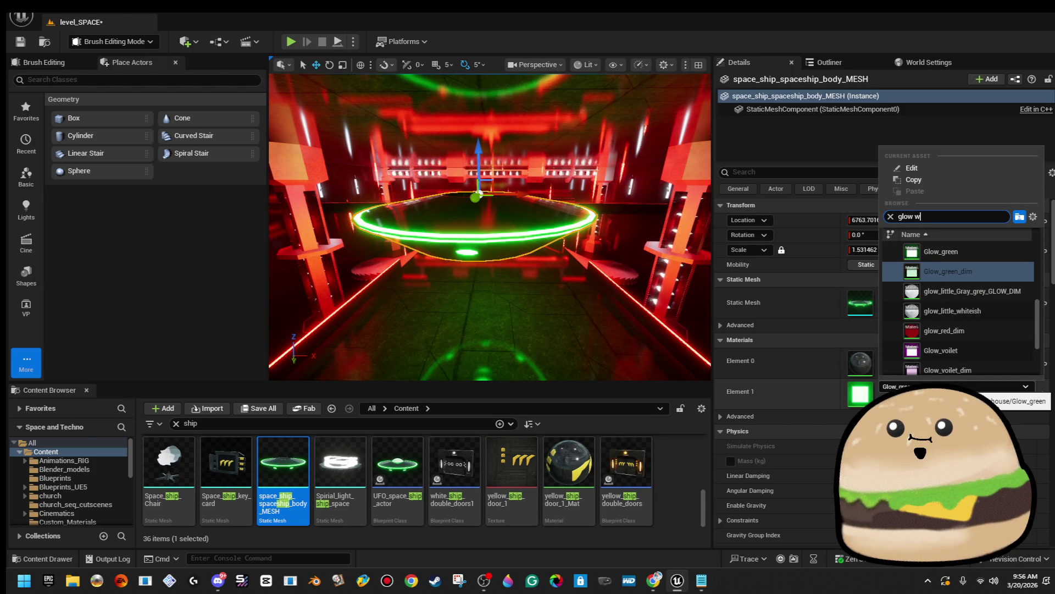
text(te)
key(Down)
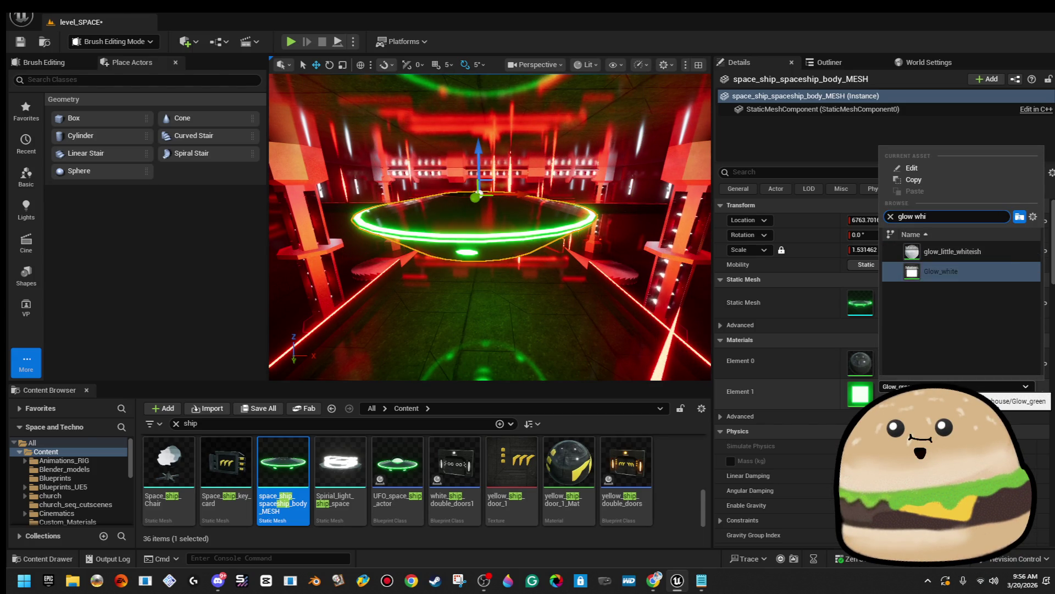
key(Return)
mouse_move(489, 275)
mouse_down()
mouse_move(483, 220)
mouse_move(512, 170)
mouse_move(489, 231)
mouse_move(478, 209)
mouse_up()
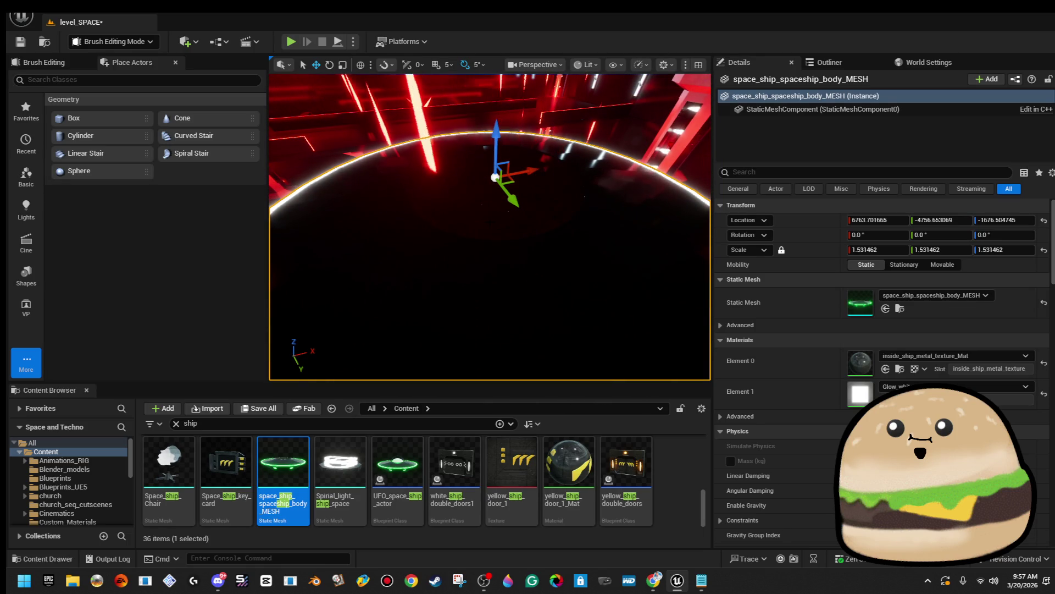
Step: Set PointLight38's intensity to 100000, reduce its attenuation radius, and raise it
drag(478, 209, 486, 220)
click(487, 220)
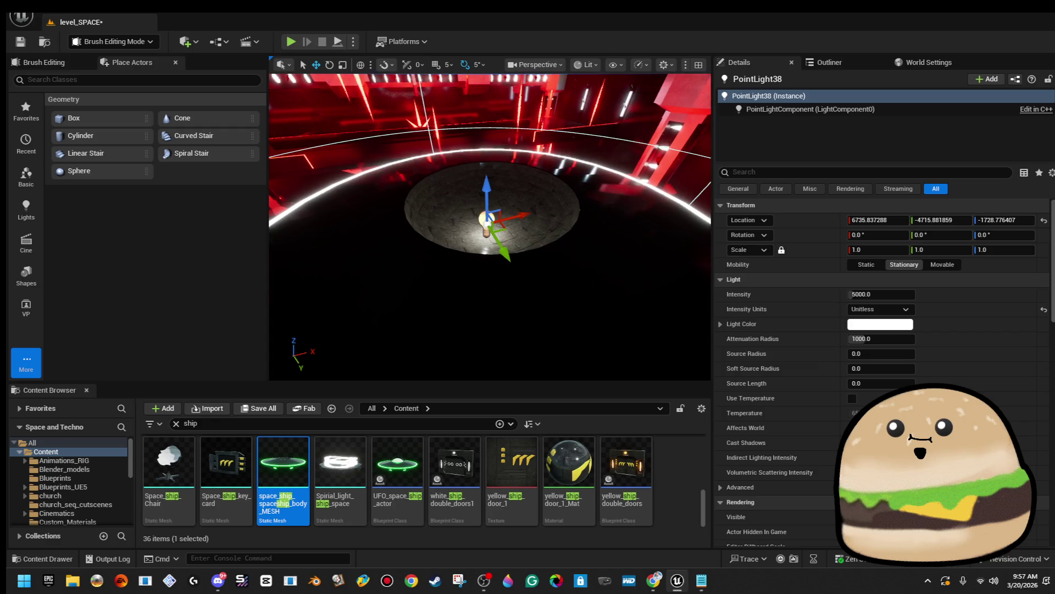
click(876, 294)
text(100000)
key(Return)
mouse_move(882, 334)
mouse_down()
mouse_move(896, 334)
mouse_move(871, 338)
mouse_up()
mouse_move(511, 212)
mouse_down()
mouse_move(451, 227)
mouse_move(463, 166)
mouse_move(475, 161)
mouse_move(492, 203)
mouse_move(495, 193)
mouse_up()
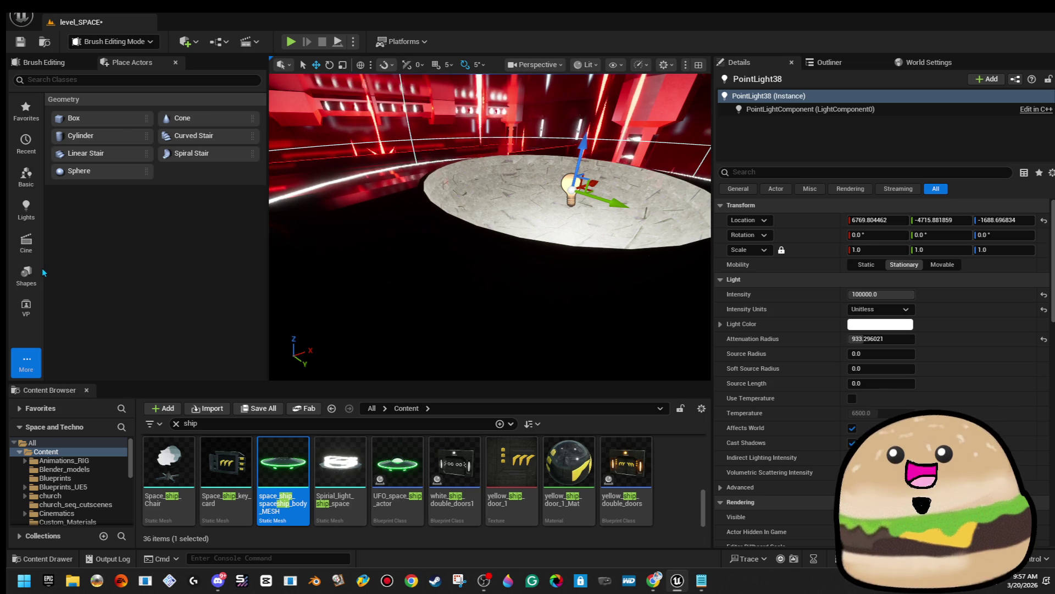
Step: Drag a Sphere from Place Actors > Shapes onto the platform
click(26, 275)
drag(140, 118, 572, 220)
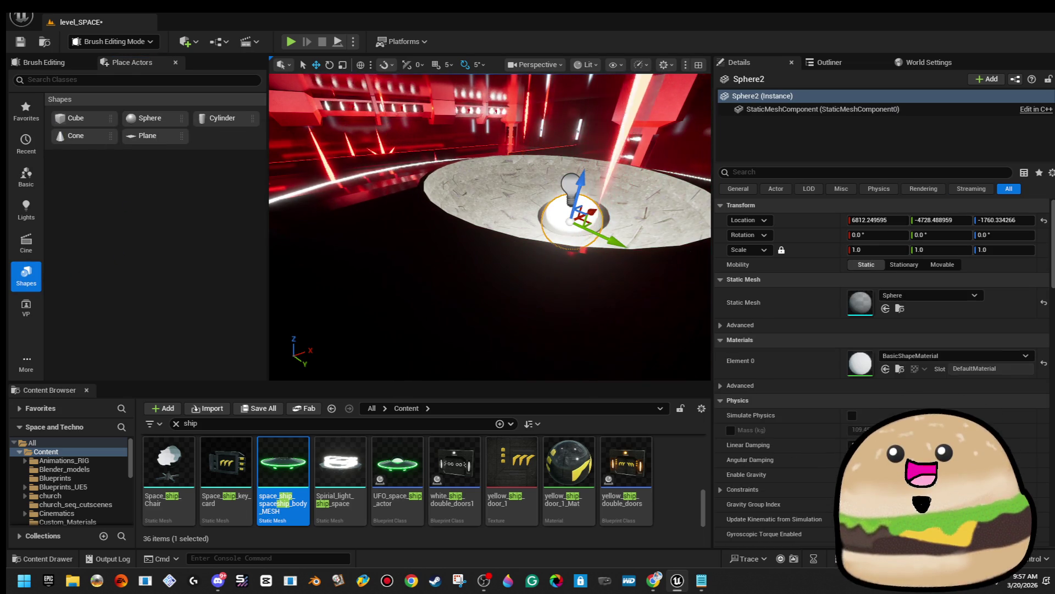
key(alt+Tab)
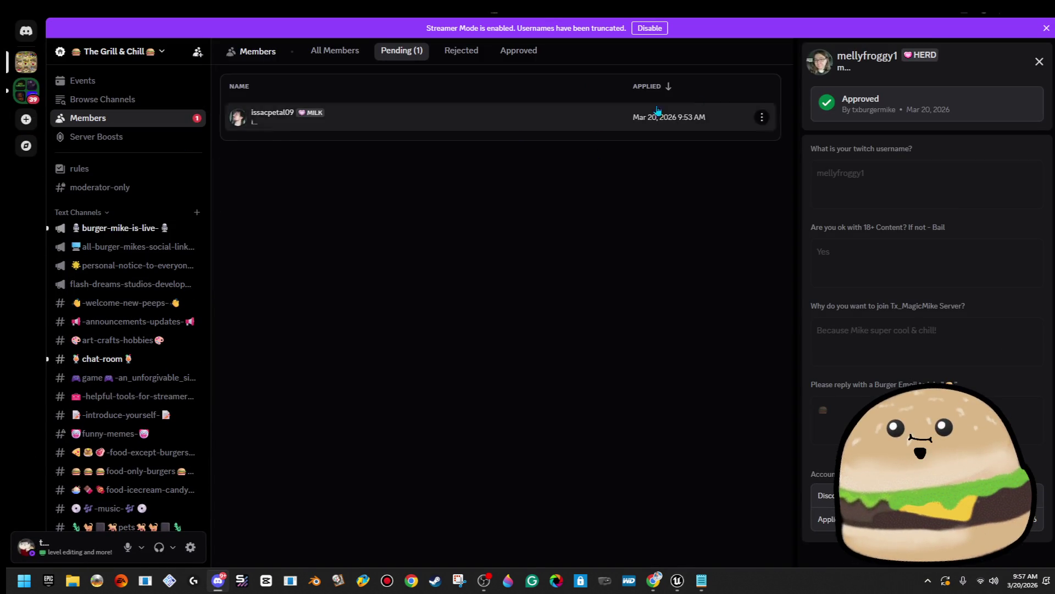
Step: Open the pending member's application in Discord, then minimize Discord
click(443, 113)
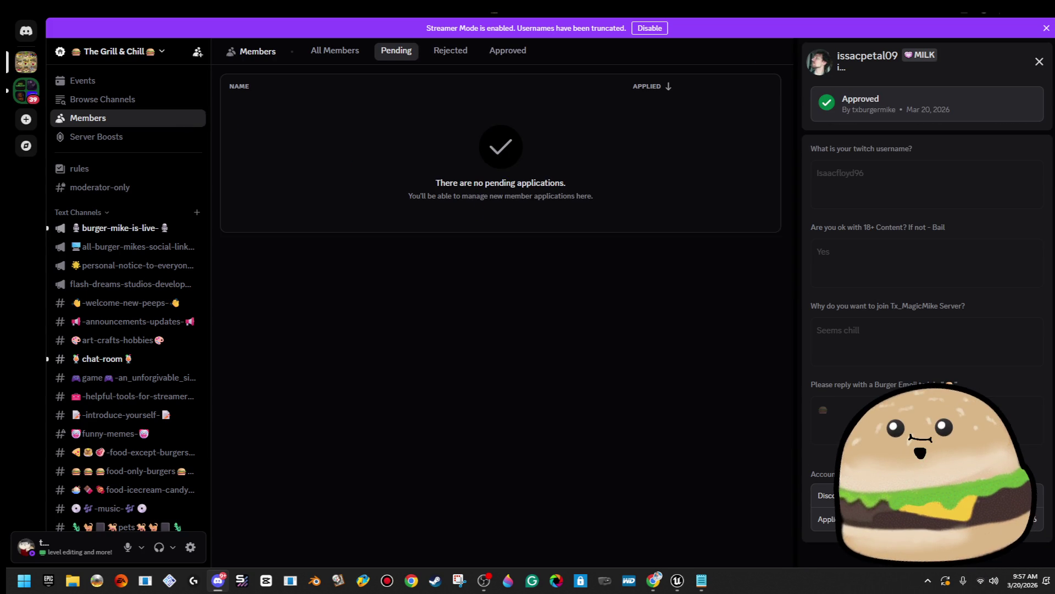
click(1002, 15)
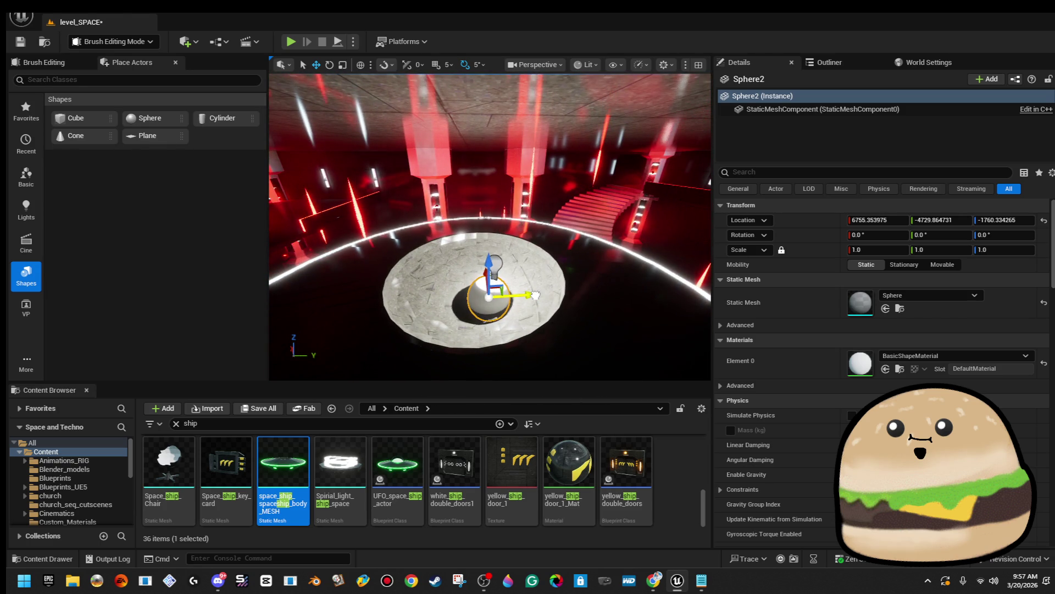
Step: Turn the platform point light's intensity down to 0 and delete it
click(500, 264)
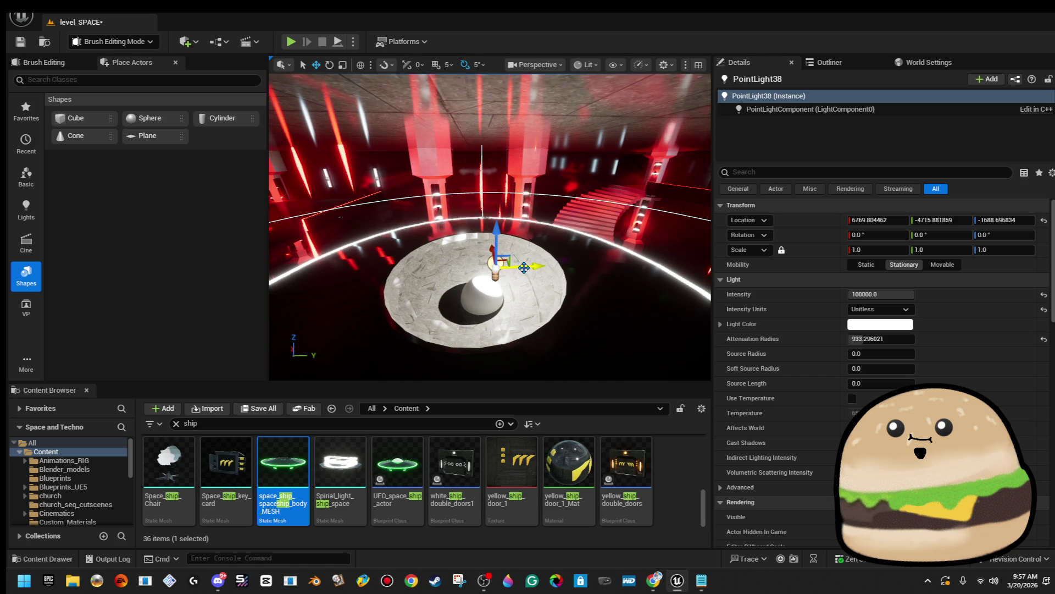
drag(519, 266, 514, 270)
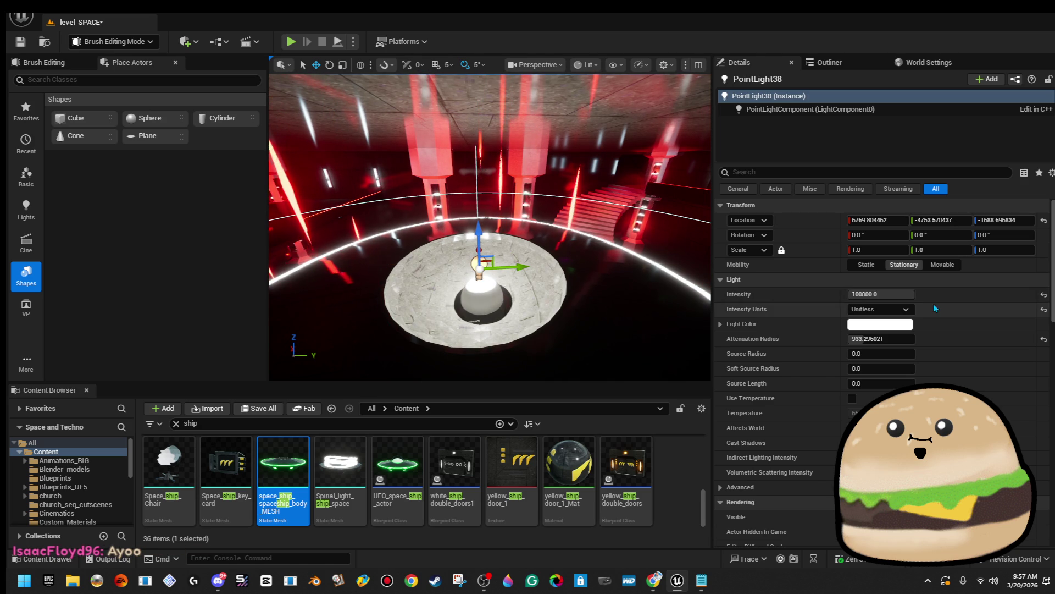
drag(898, 292, 858, 292)
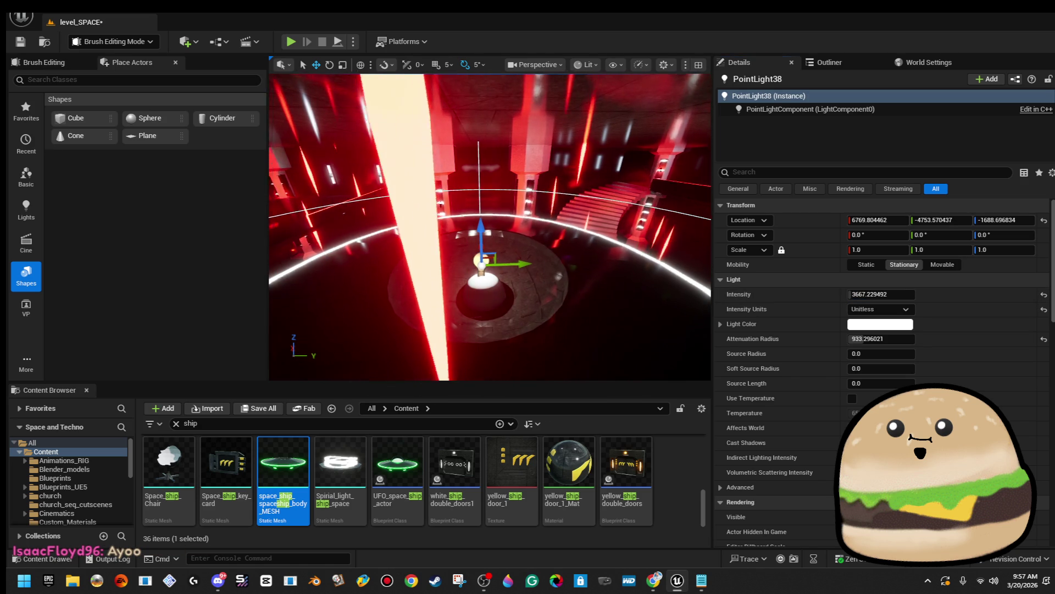
key(Delete)
Step: Scale the core sphere up to about 3.36 and give it the Glow_dim material
click(501, 268)
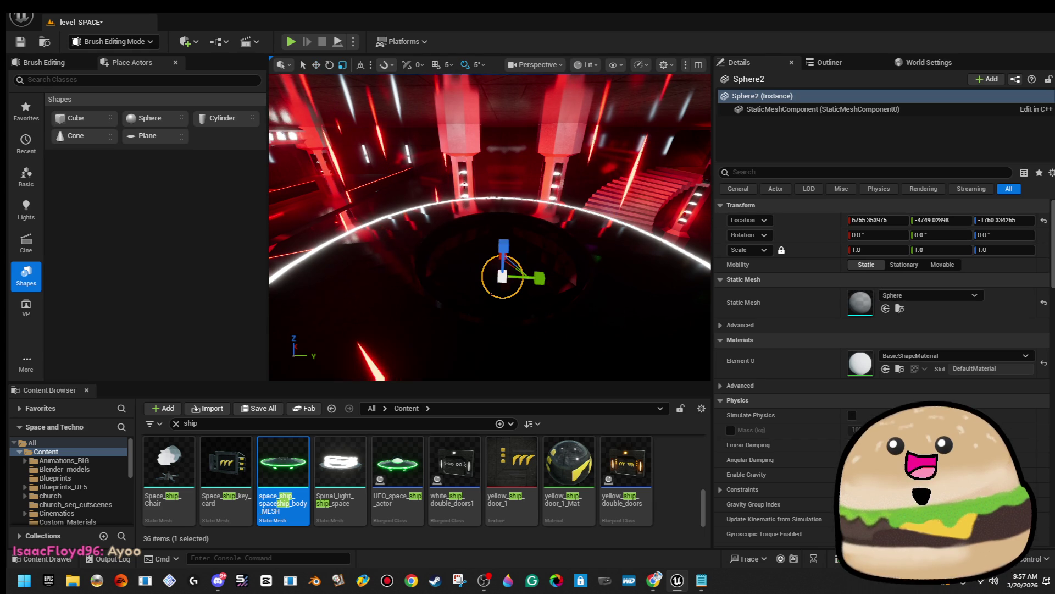
drag(501, 268, 519, 259)
click(952, 354)
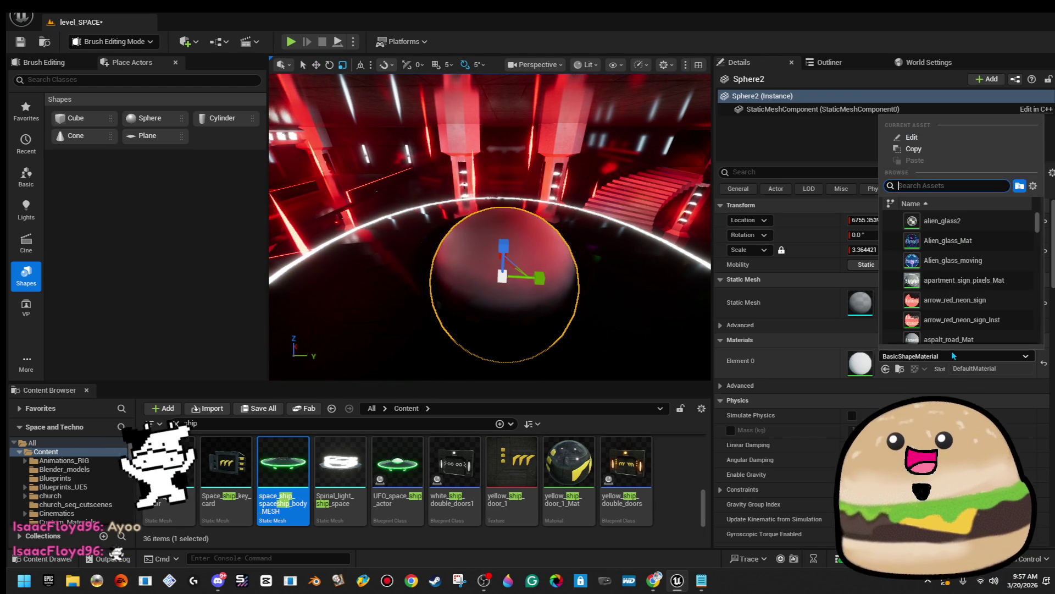
text(glow dim)
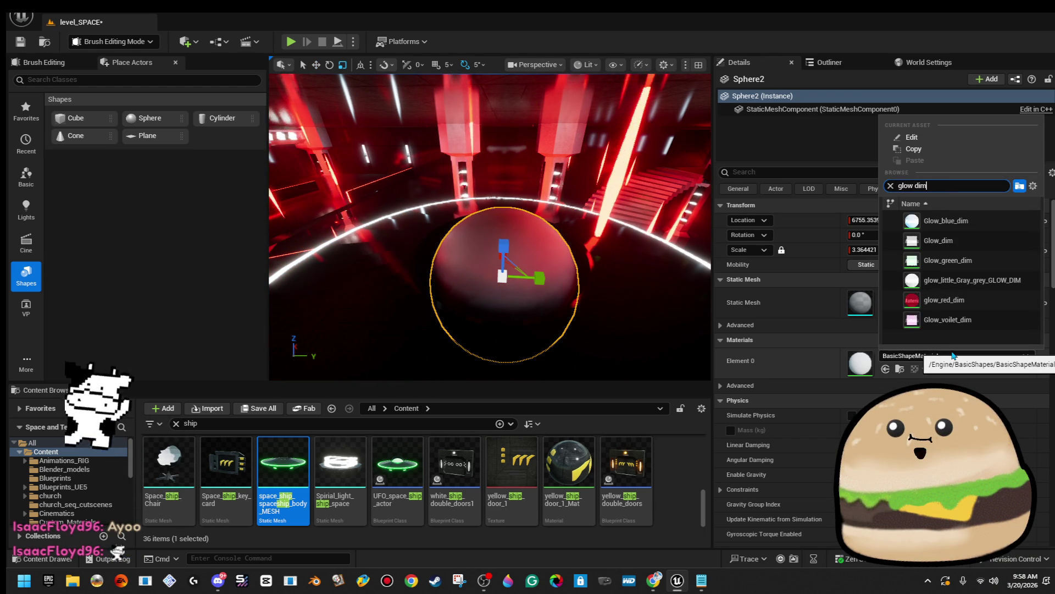
key(Return)
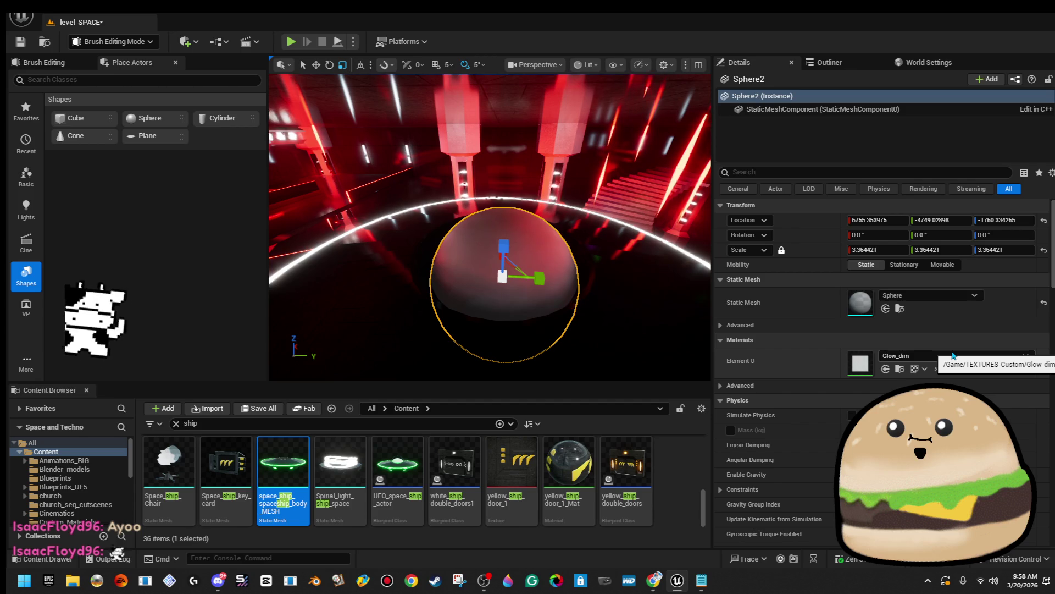
Step: Switch the sphere's material to glow_little_whiteish and settle its scale at 3.364421
click(953, 354)
text(gl)
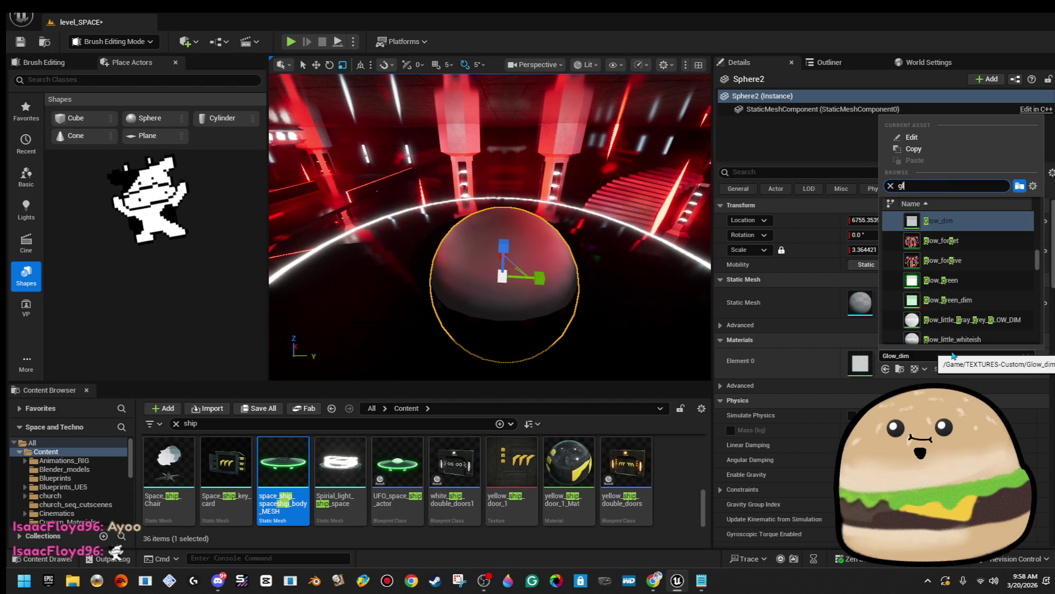
text(ow white)
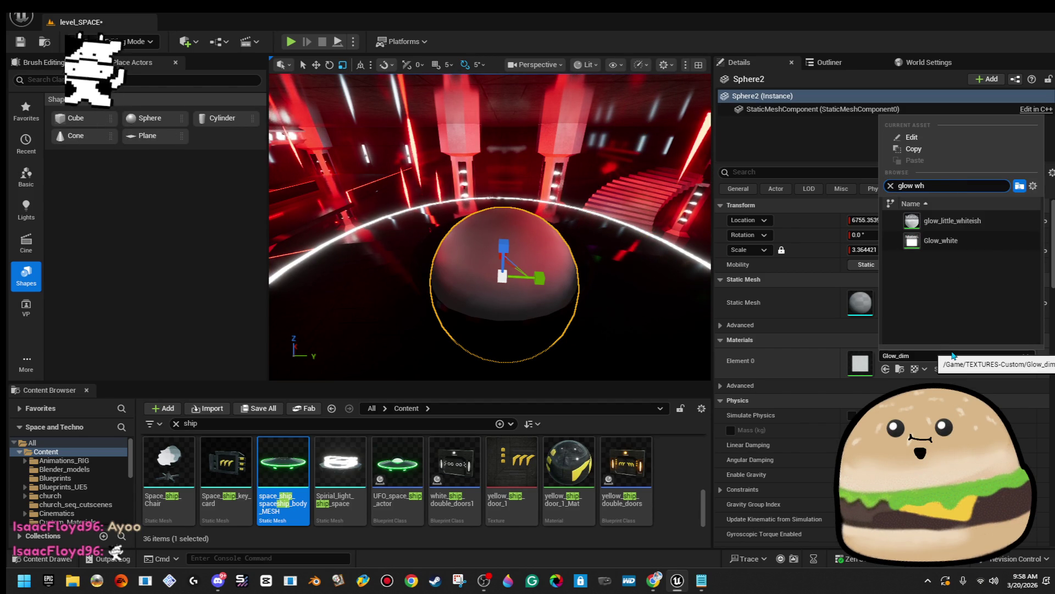
key(Return)
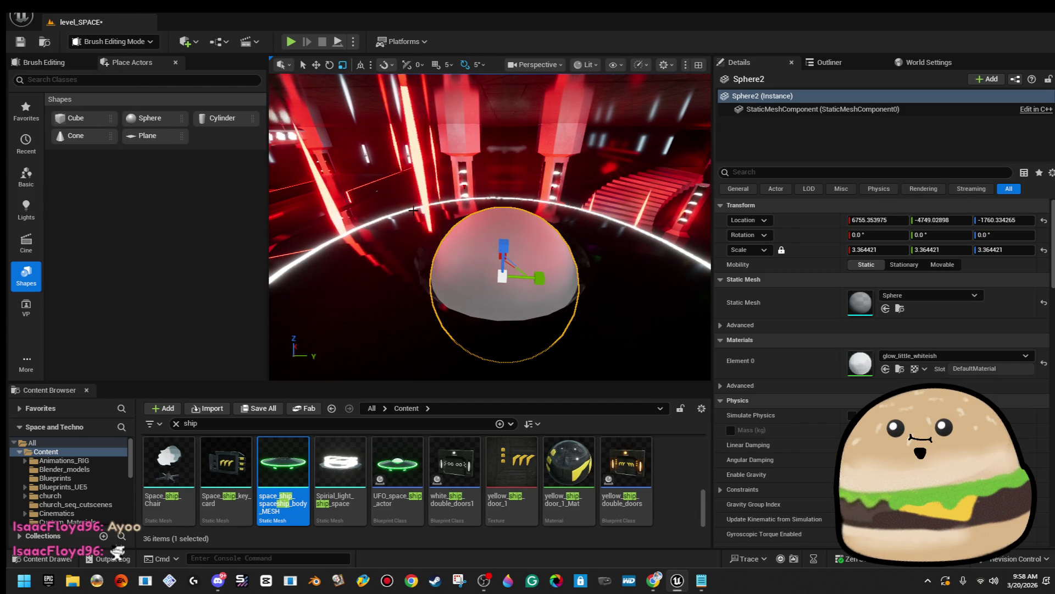
click(944, 357)
text(glow h)
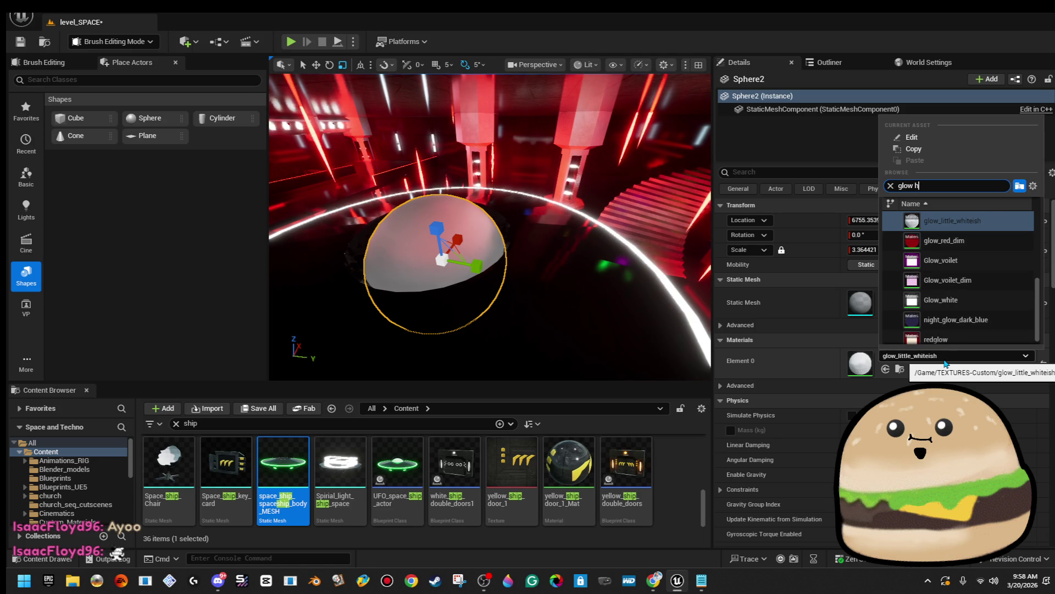
key(BackSpace)
key(BackSpace)
key(Escape)
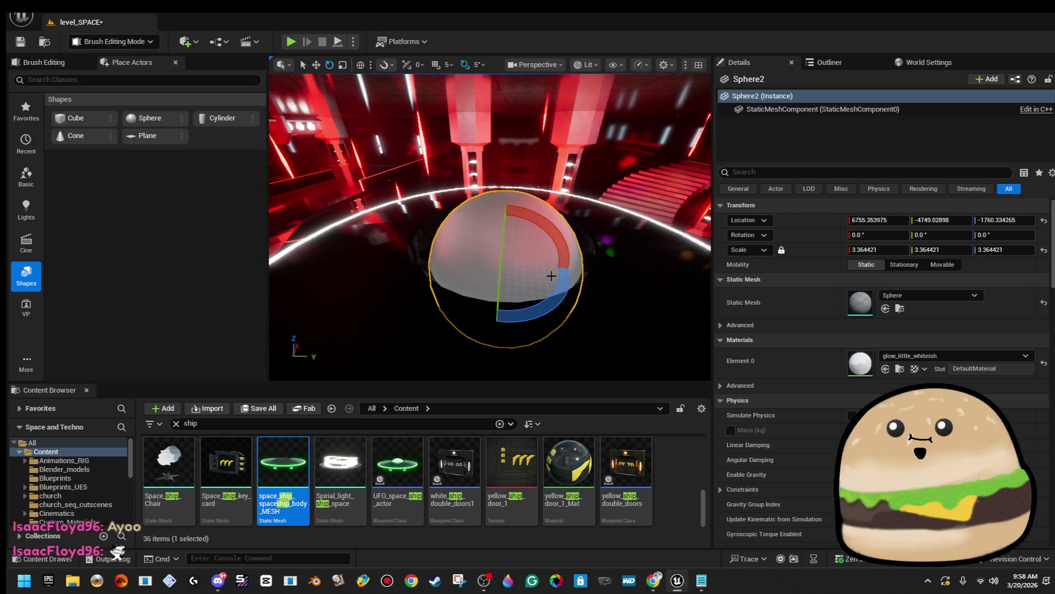
drag(504, 231, 519, 220)
drag(509, 262, 509, 263)
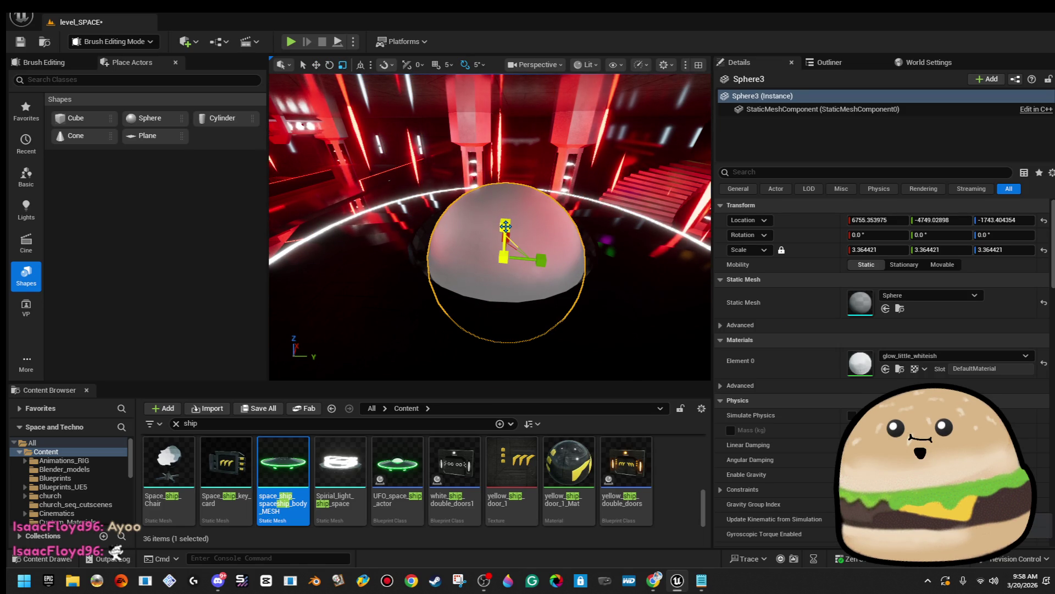
Step: Give Sphere3 M_Glass and scale it to 4.872934 × 3.48405 as a flattened dome
click(989, 357)
text(glass)
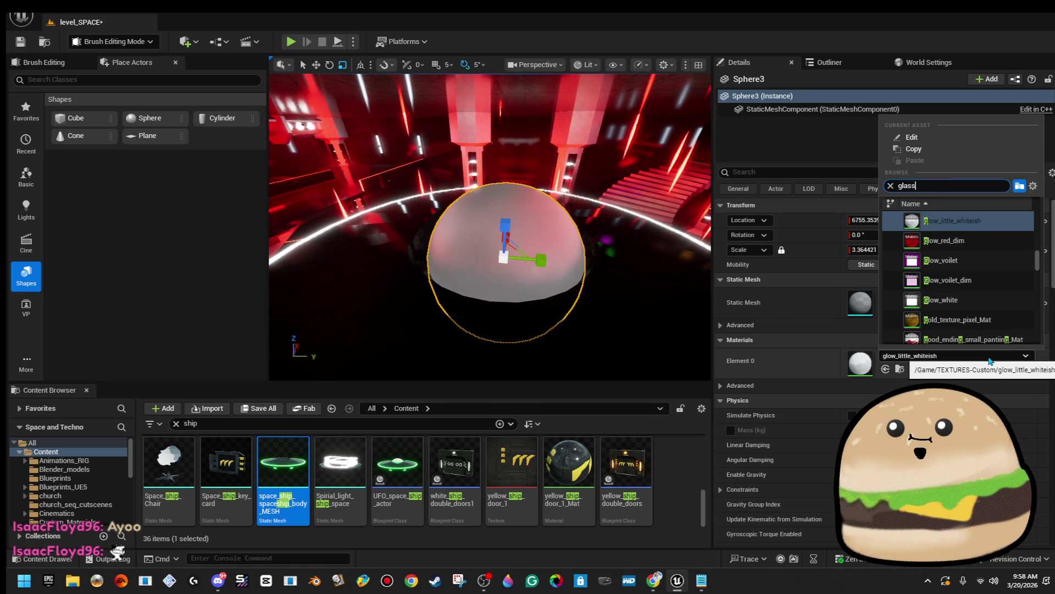
click(981, 266)
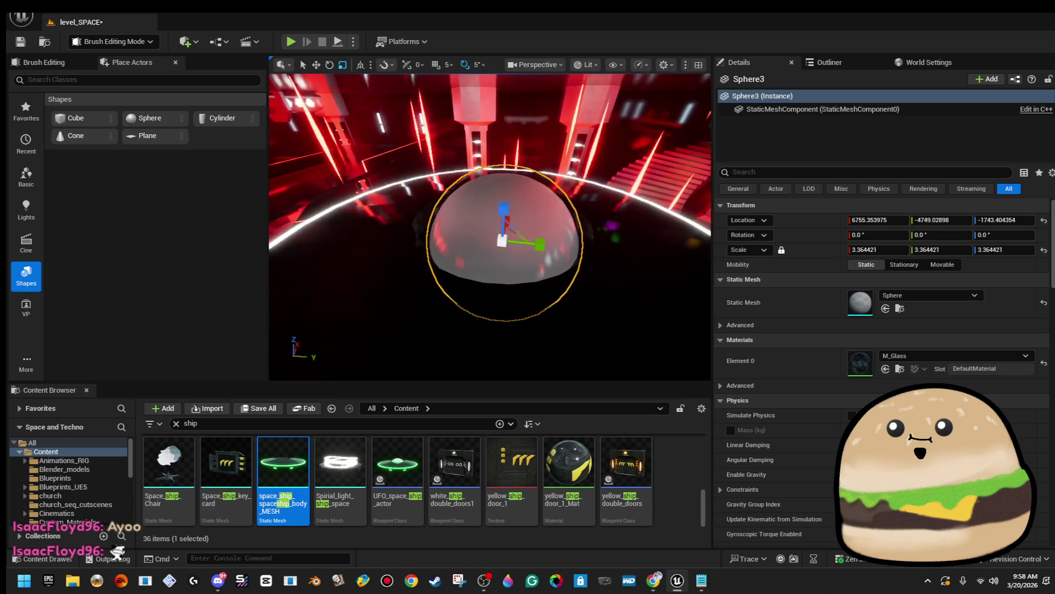
drag(508, 240, 513, 222)
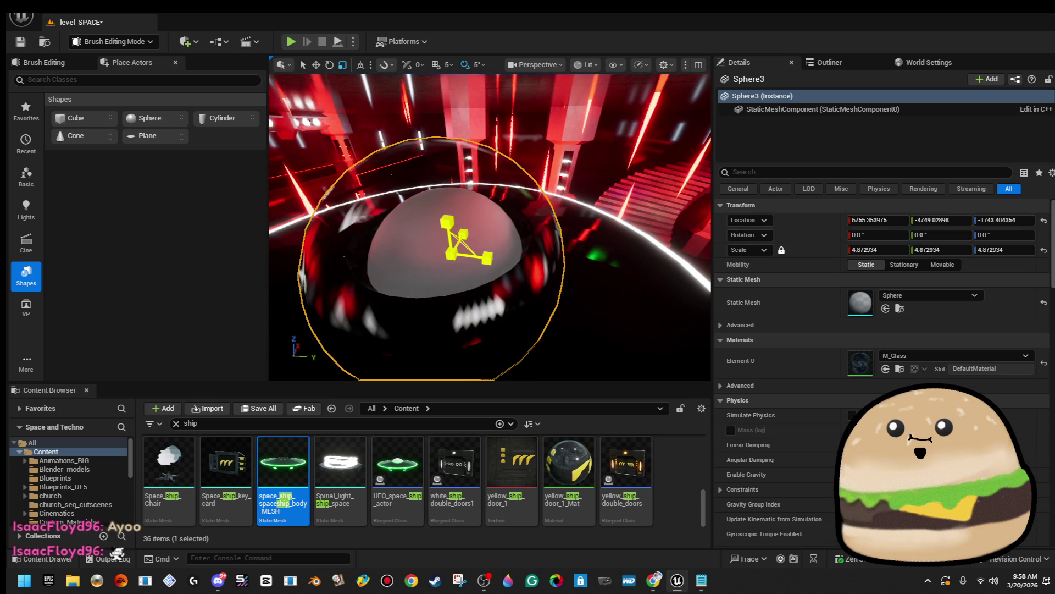
scroll(448, 240, down, 5)
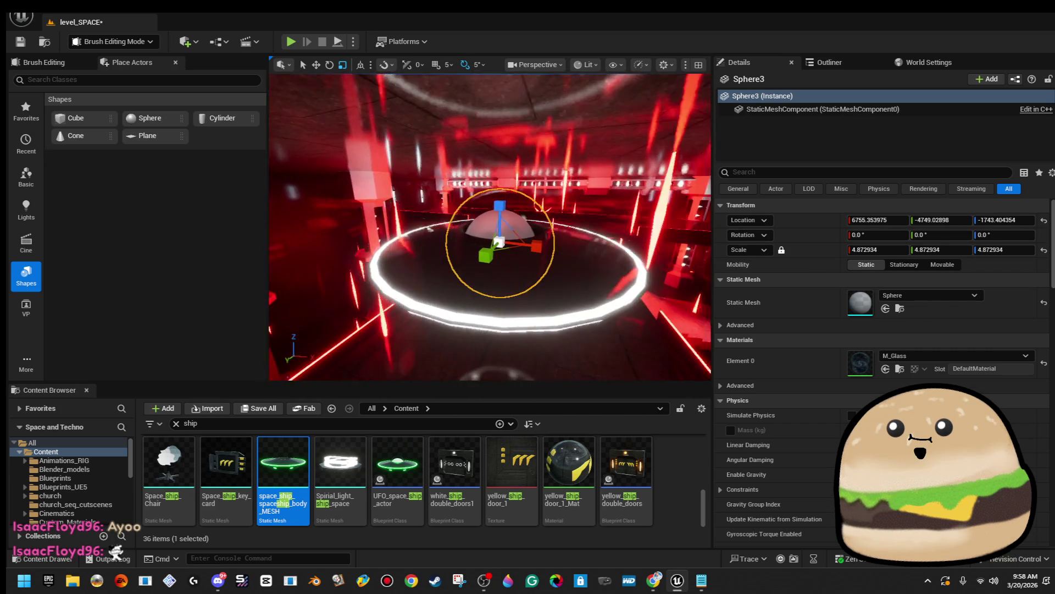
scroll(491, 223, up, 1)
mouse_move(500, 233)
mouse_down()
mouse_move(507, 211)
mouse_move(528, 264)
mouse_up()
key(w)
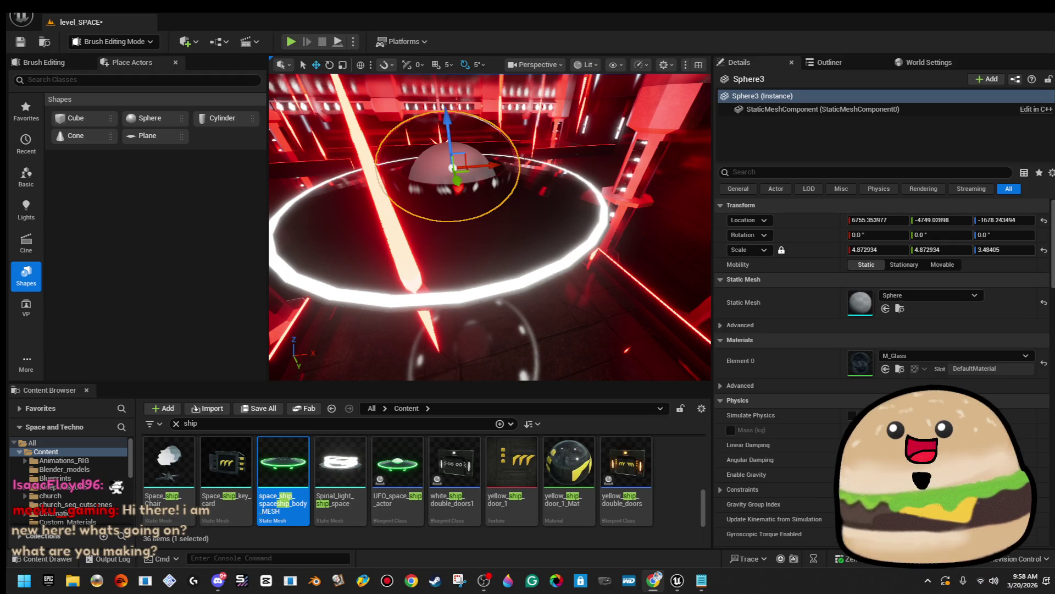
mouse_move(494, 248)
mouse_down()
mouse_move(451, 231)
mouse_move(495, 209)
mouse_move(478, 242)
mouse_move(492, 263)
mouse_up()
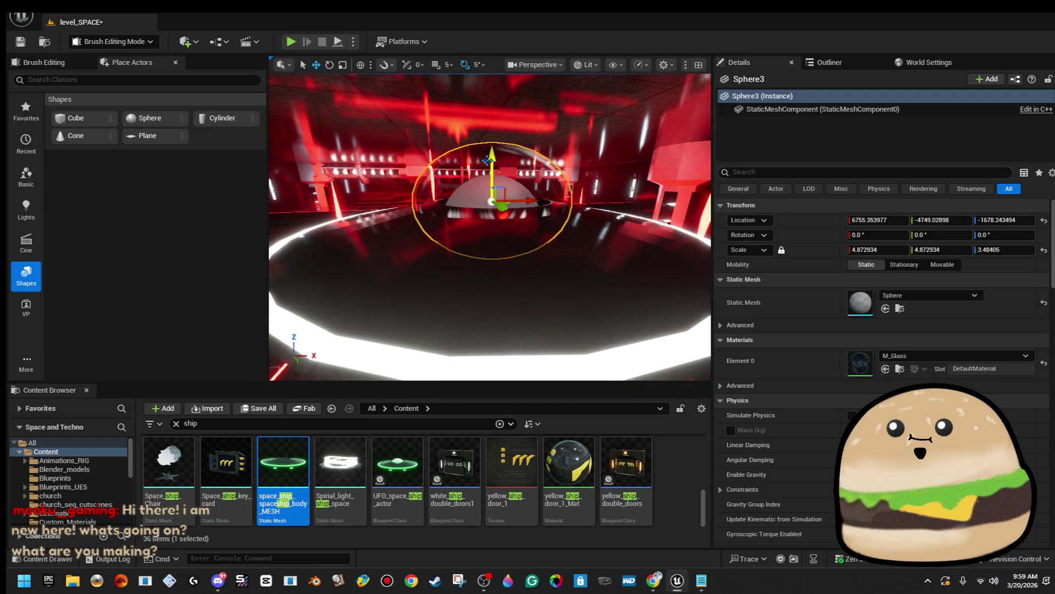
drag(488, 170, 487, 209)
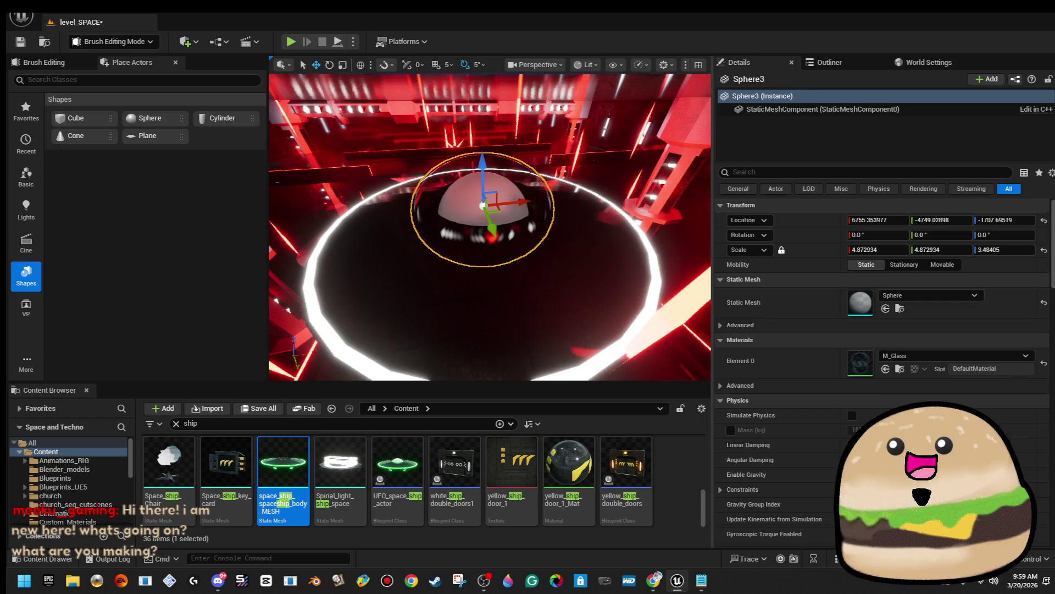
drag(658, 203, 658, 198)
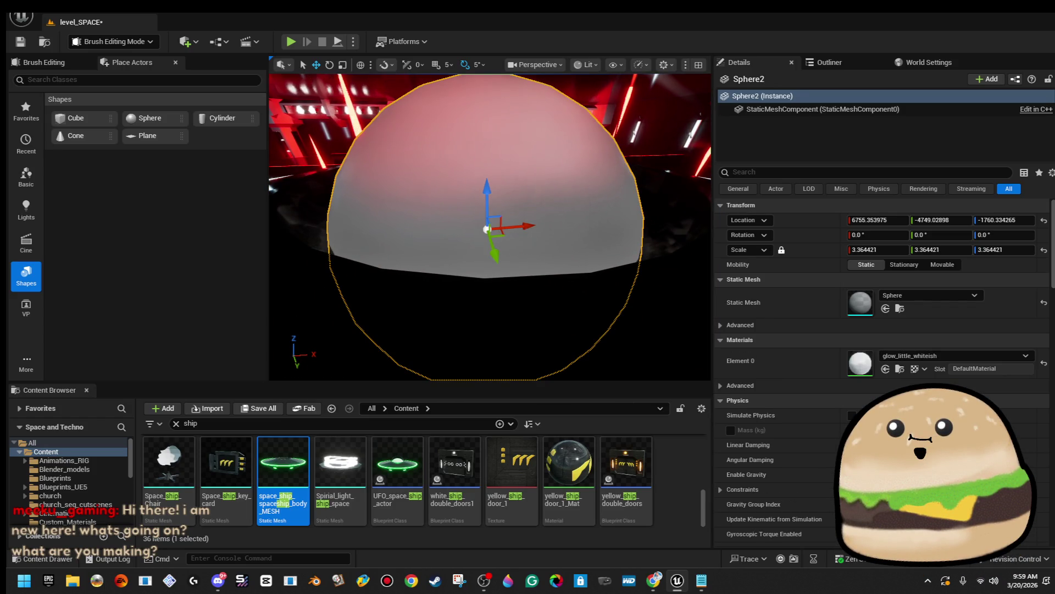
Step: Set the inner Sphere2's Element 0 material to Glow_white
click(956, 355)
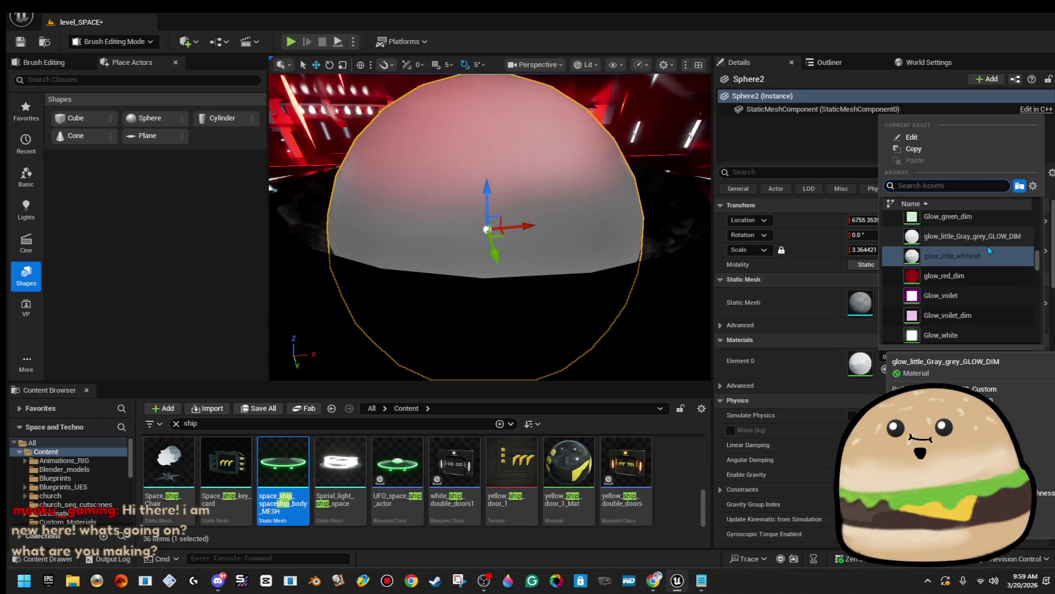
scroll(989, 253, down, 2)
click(994, 279)
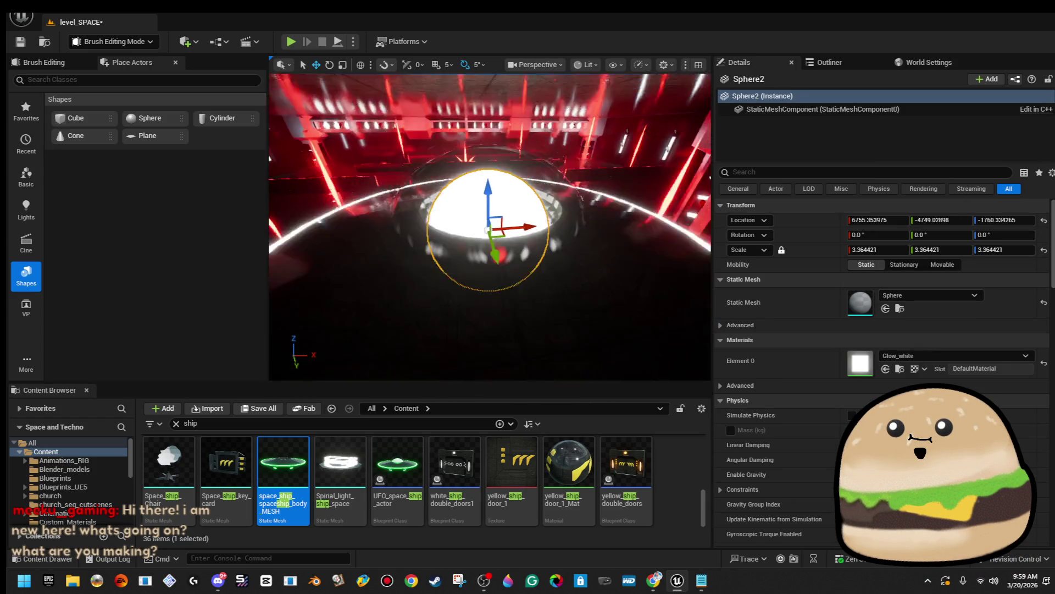
drag(490, 225, 473, 226)
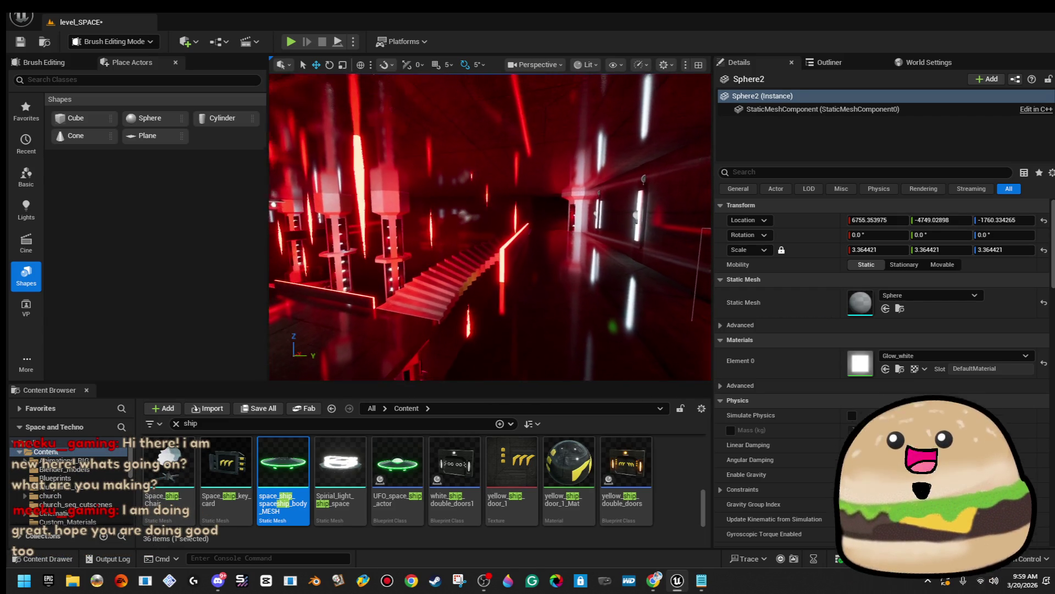
Step: Play the level from a spot on the walkway floor in full screen
right_click(529, 220)
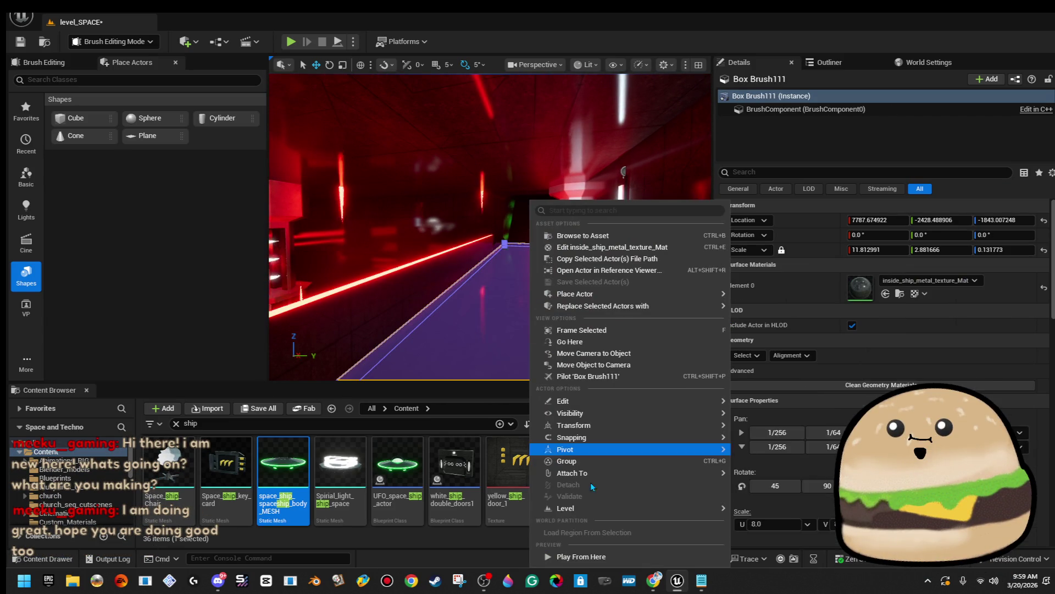
click(577, 556)
key(F11)
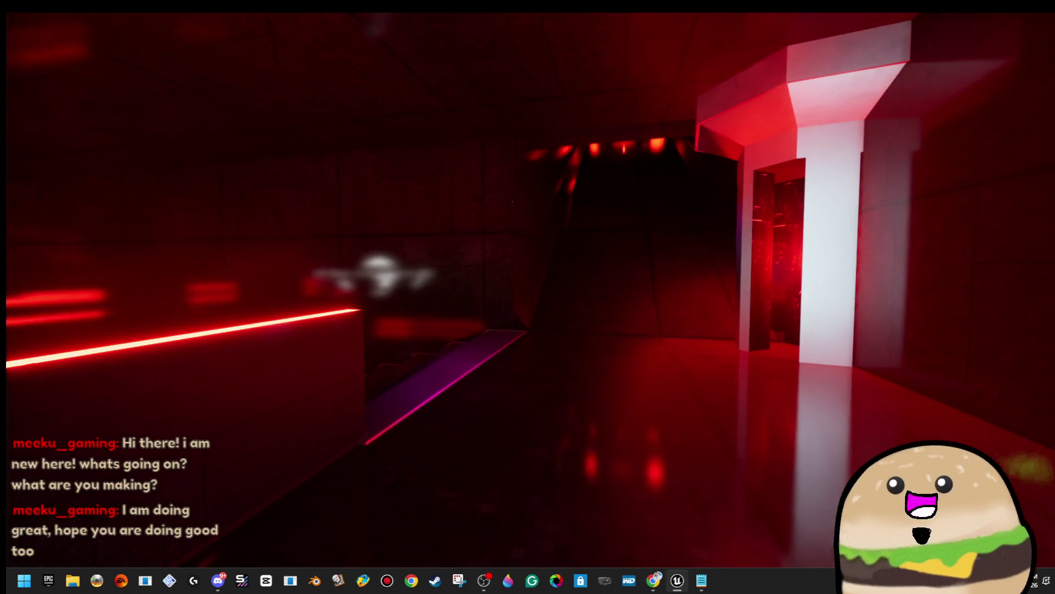
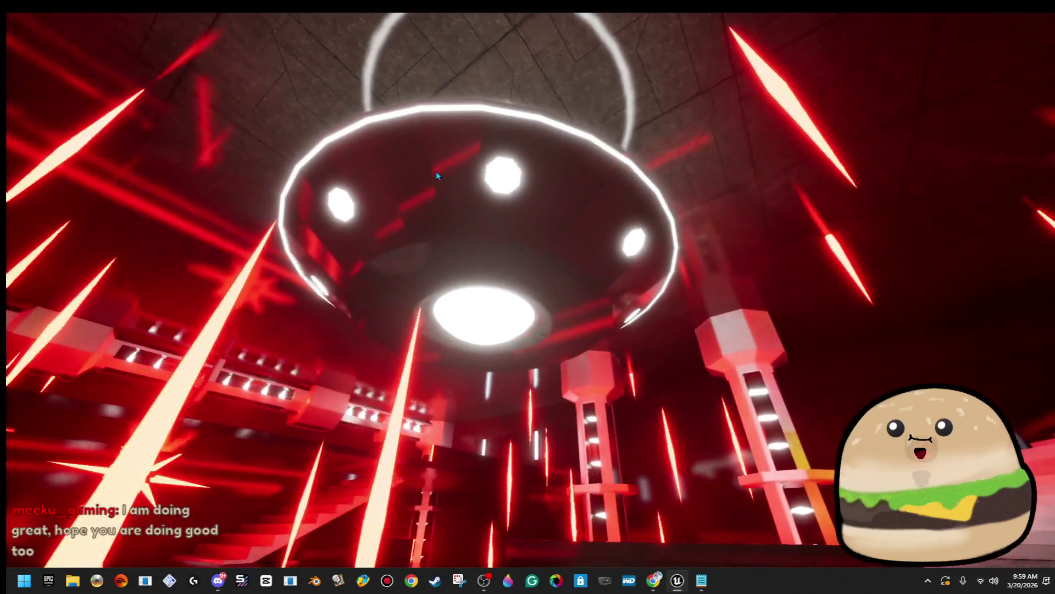
Step: Delete the UFO mesh, then find the leftover teal sphere in Wireframe view and delete it
key(Delete)
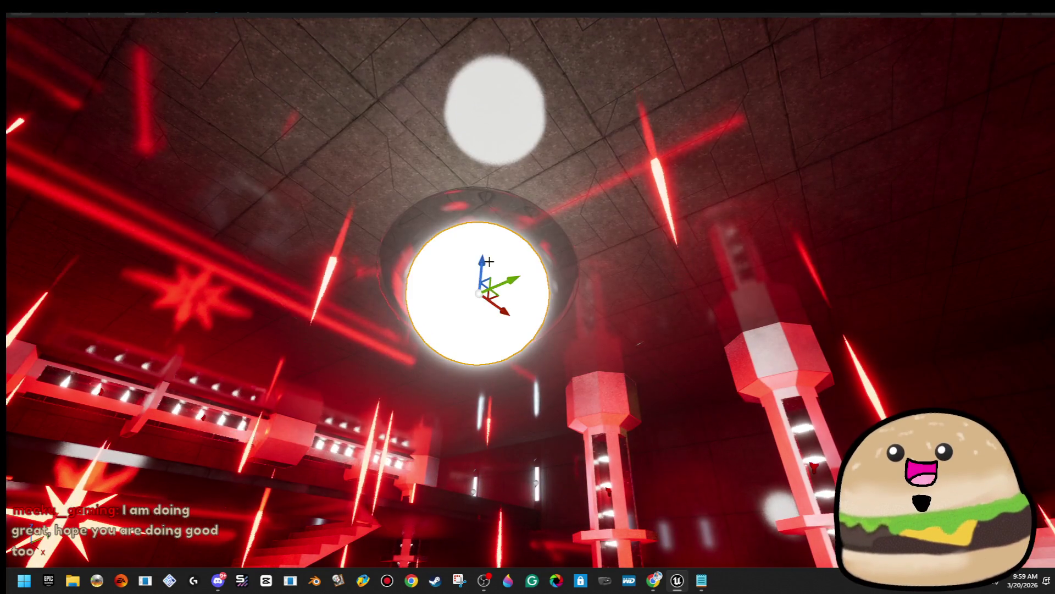
key(ctrl+z)
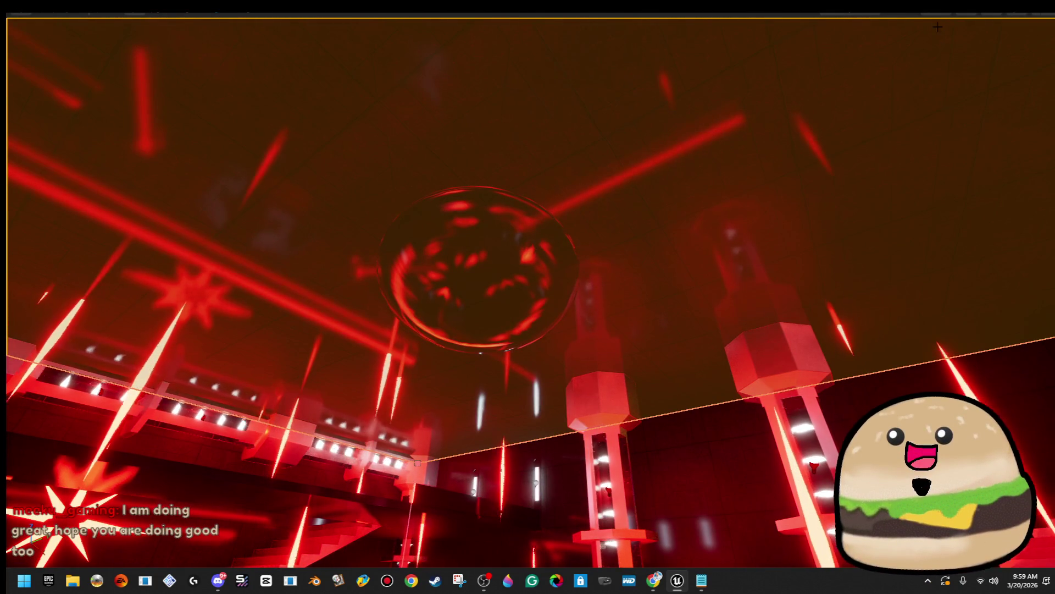
click(937, 7)
click(954, 84)
click(481, 264)
key(Delete)
Step: Return the viewport to Lit rendering and leave immersive mode with F11
click(937, 8)
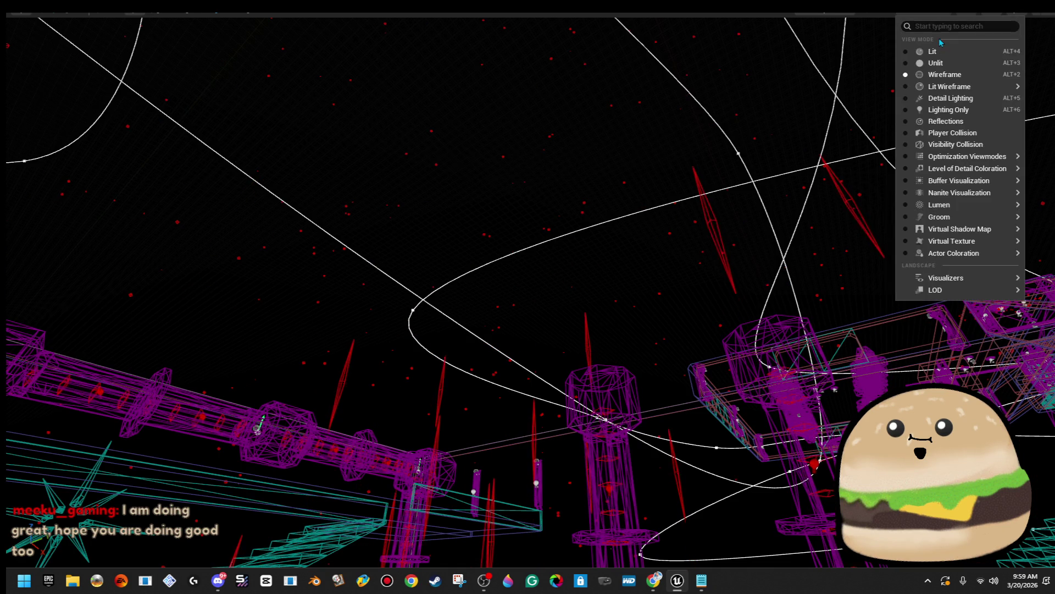
click(933, 51)
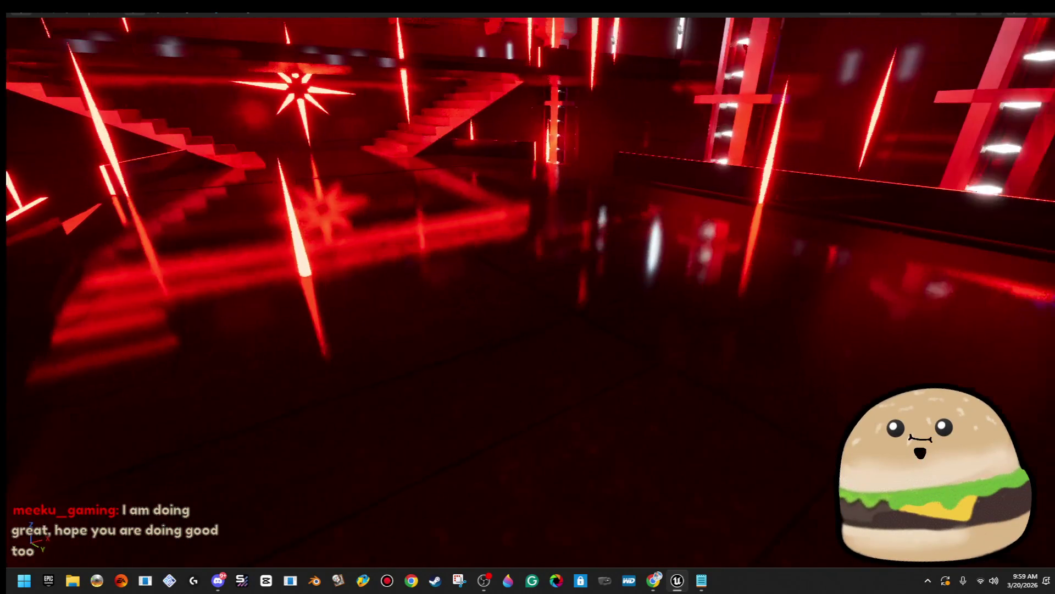
key(F11)
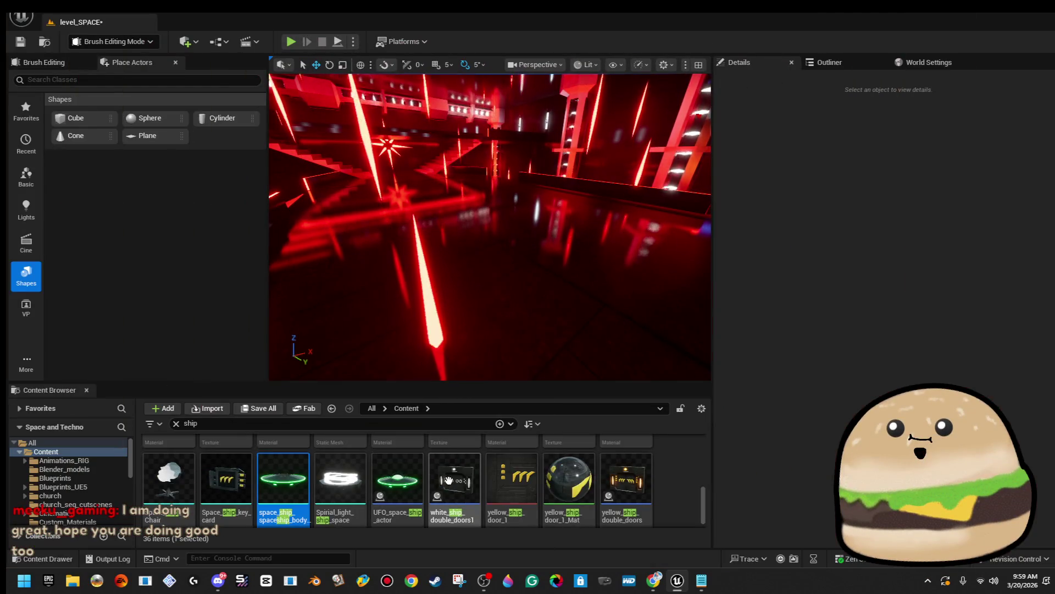
Step: Duplicate UFO_space_ship_actor as UFO_white_spaceship_slow and drag an instance into level_SPACE
click(422, 480)
right_click(422, 480)
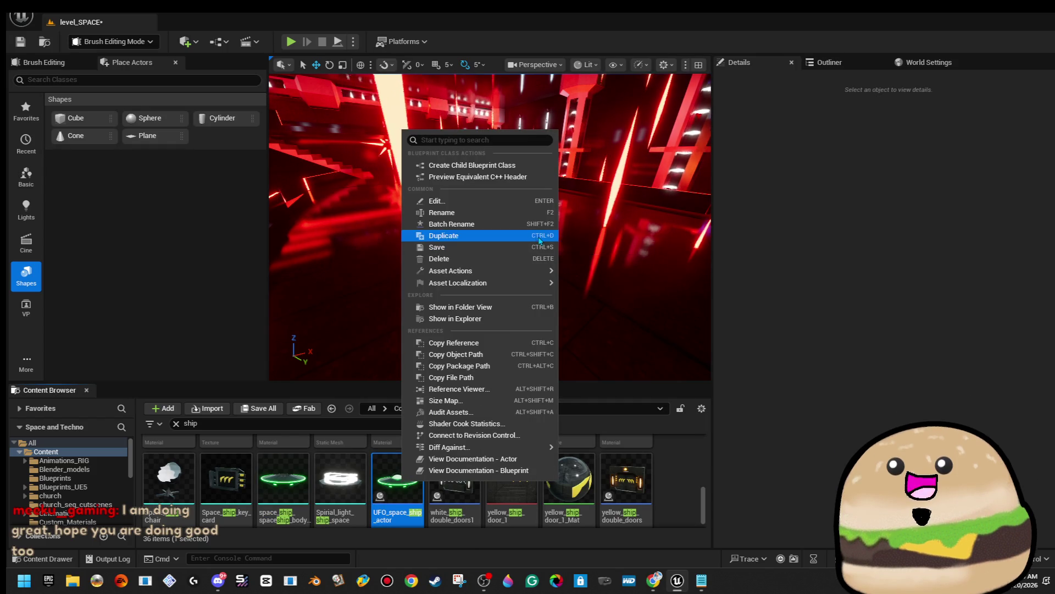
click(522, 236)
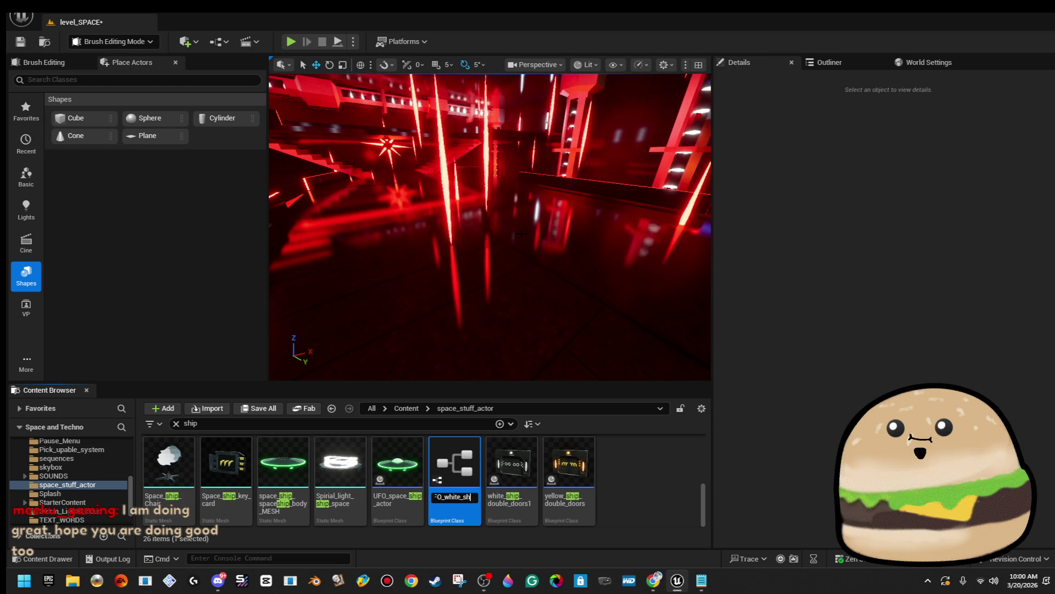
key(Return)
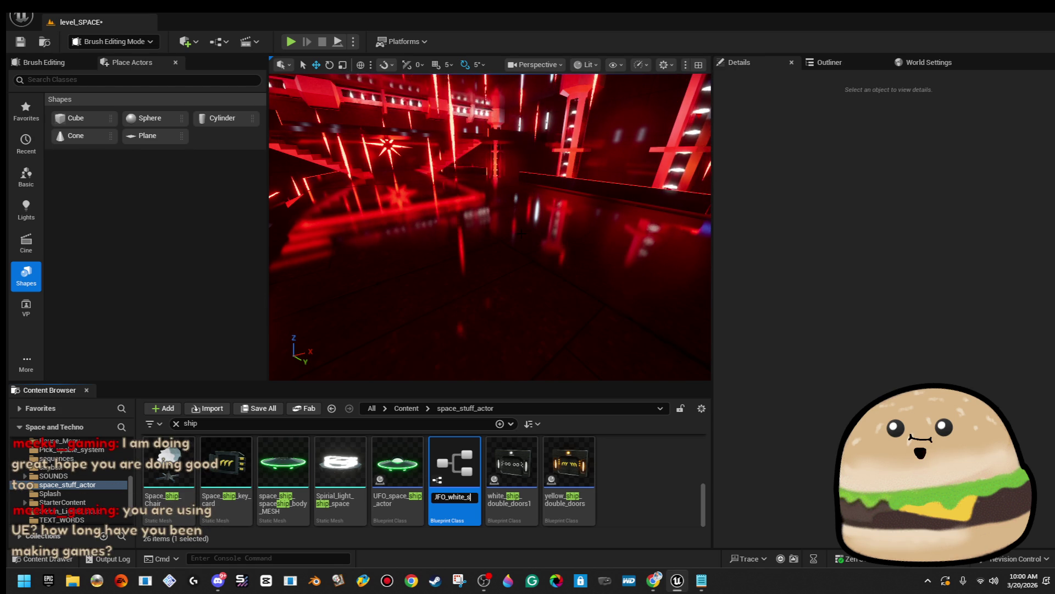
text(a)
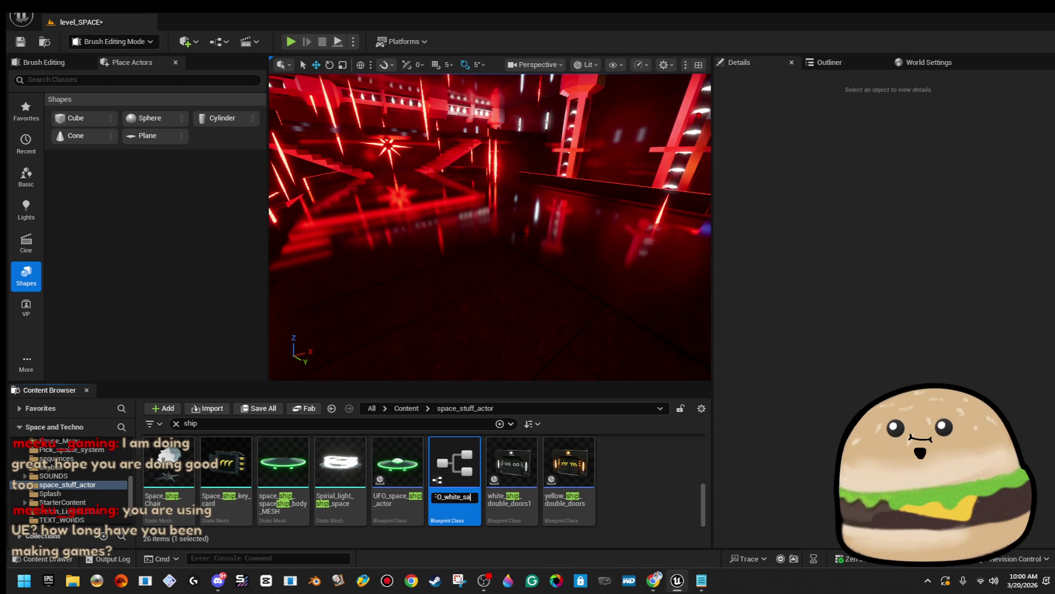
text(p)
text(w)
key(Return)
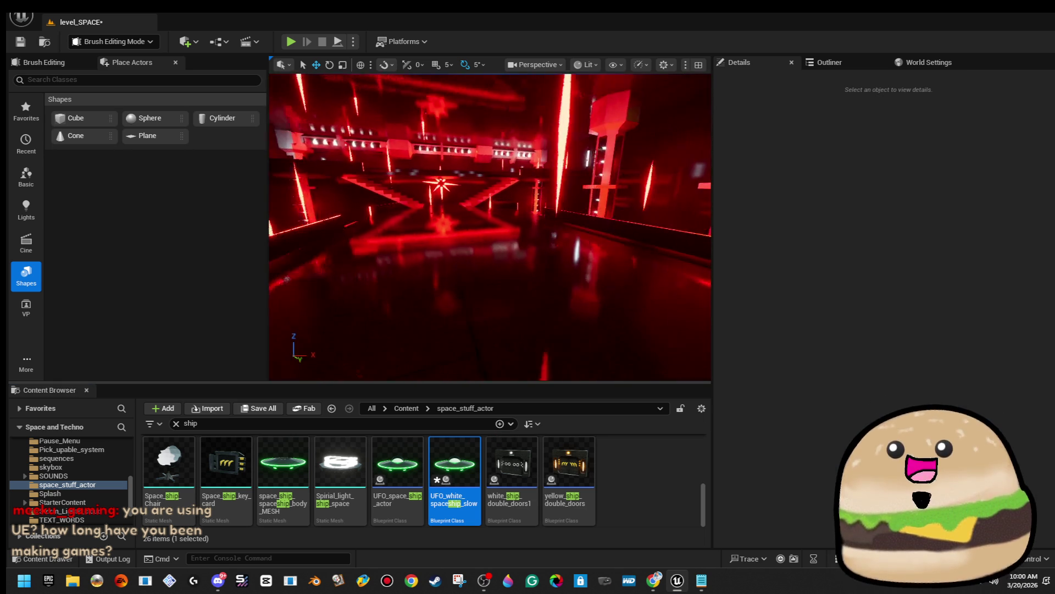
drag(461, 472, 516, 245)
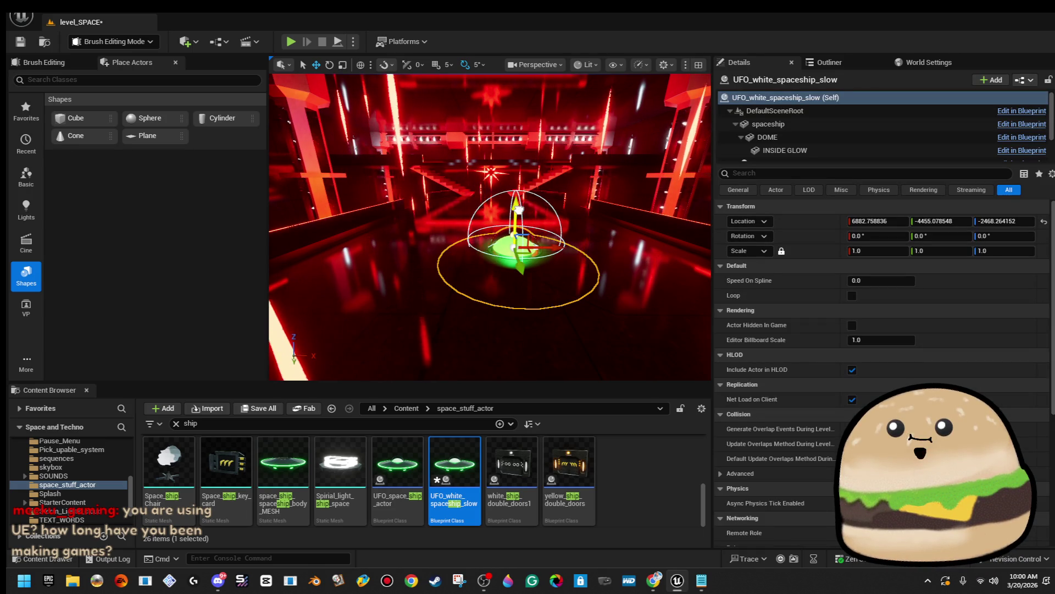
Step: Open UFO_white_spaceship_slow and delete the spline movement nodes from its EventGraph
double_click(466, 472)
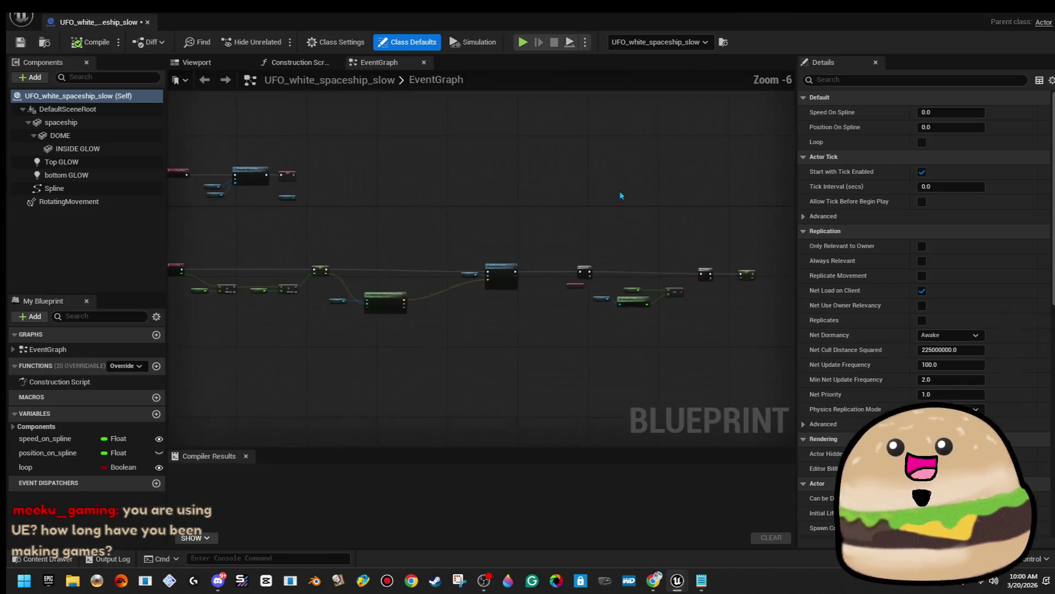
click(197, 62)
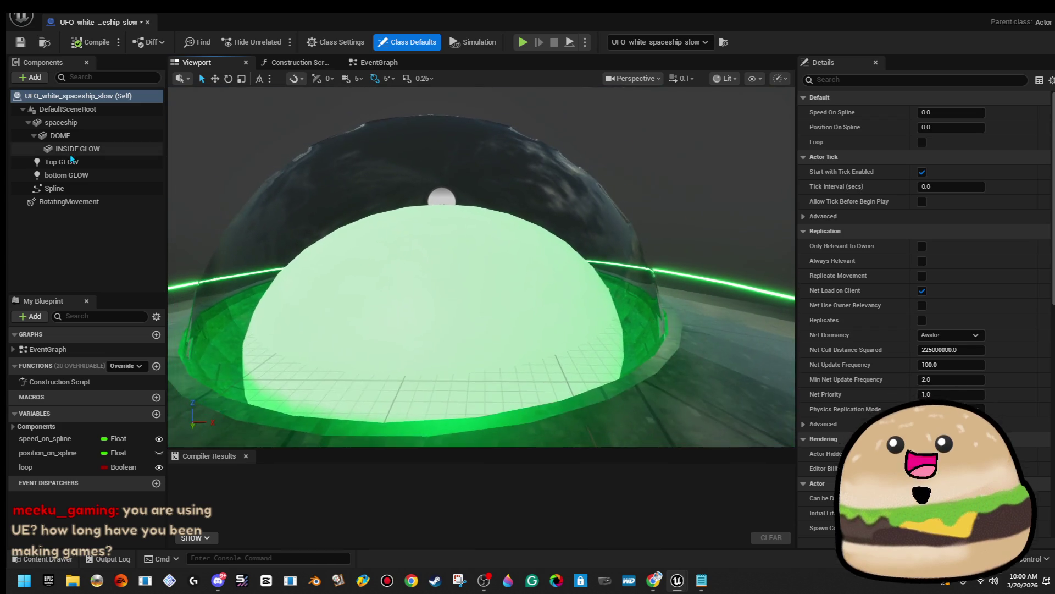
click(62, 161)
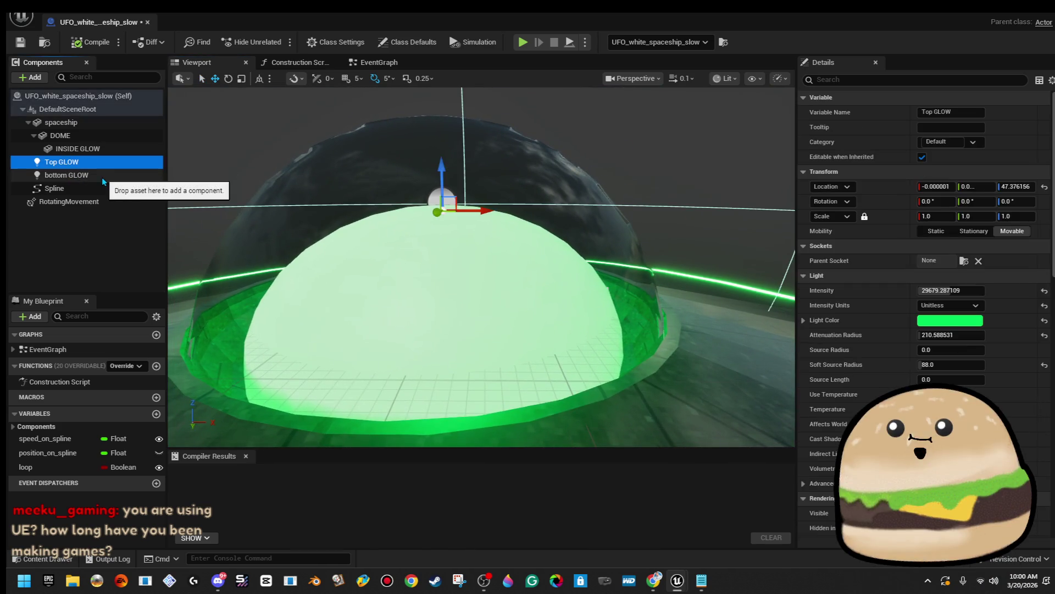
click(379, 62)
scroll(470, 276, down, 4)
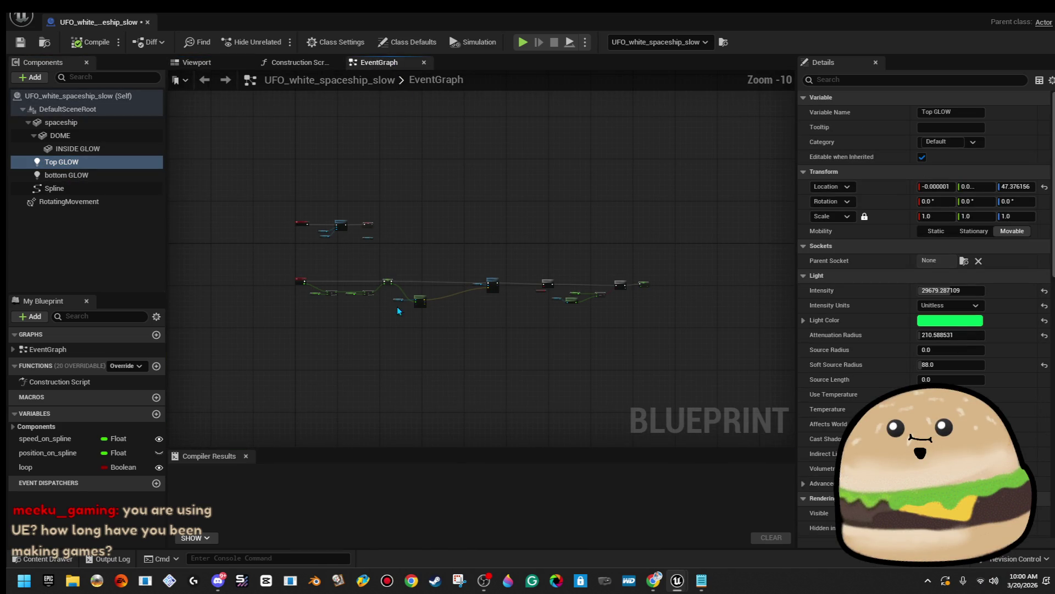
drag(706, 323, 617, 323)
key(Delete)
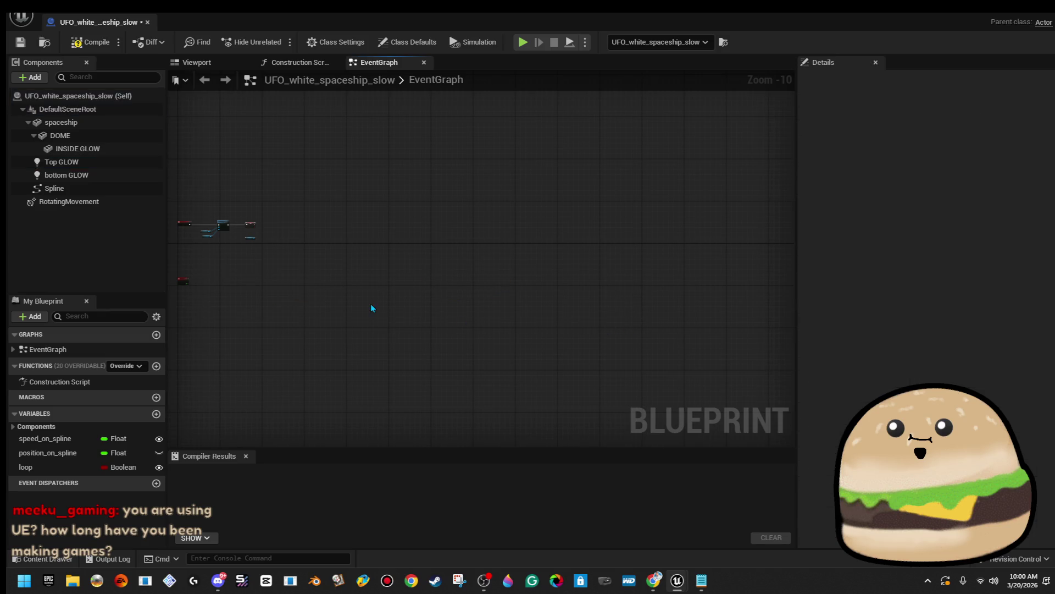
scroll(428, 246, up, 3)
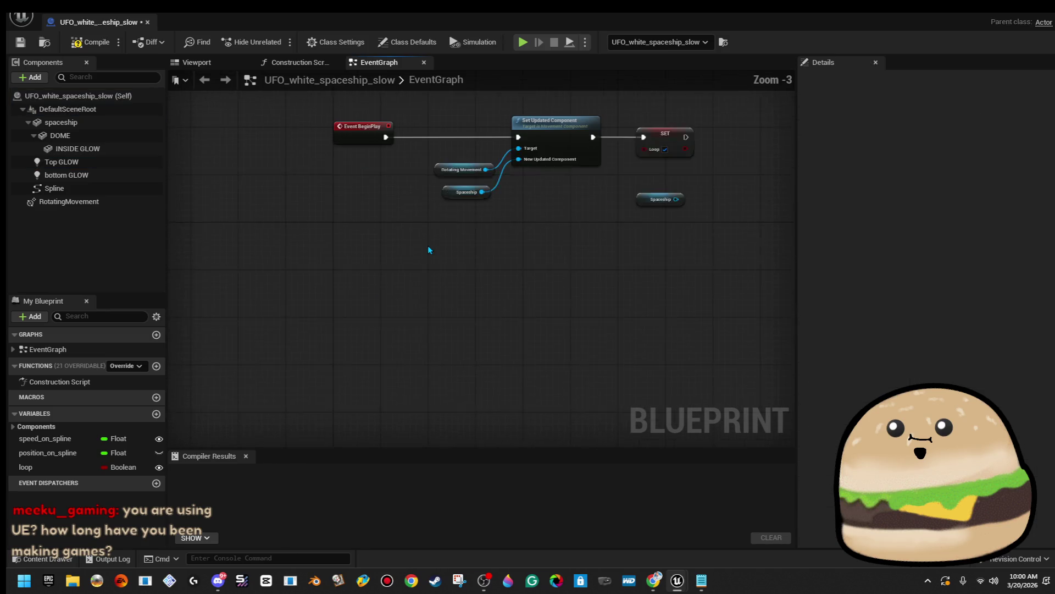
Step: Delete the Spaceship variable node from the EventGraph
click(630, 262)
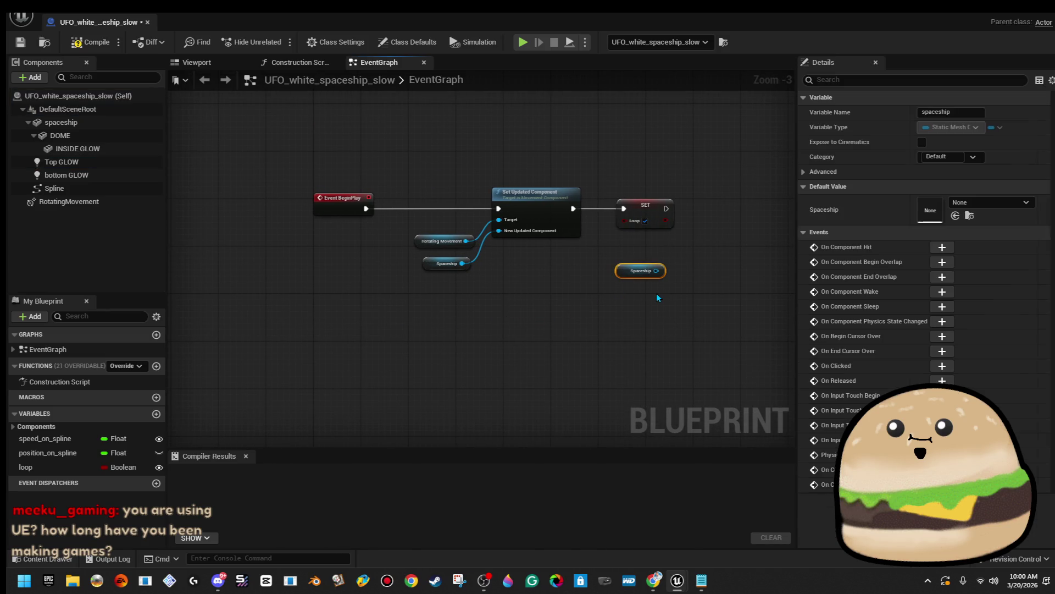
drag(658, 297, 589, 307)
key(Delete)
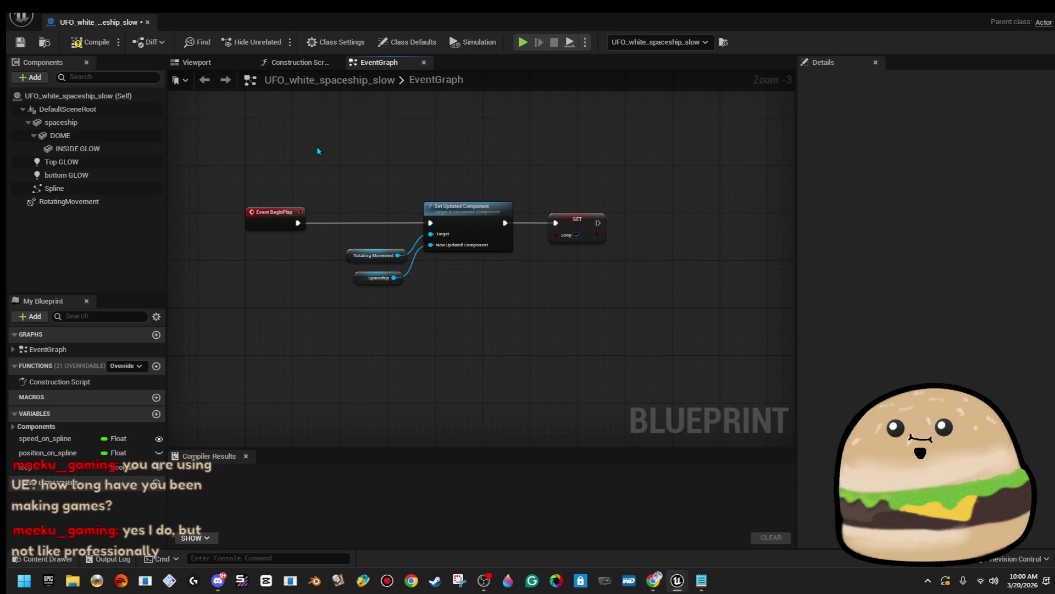
key(ctrl+z)
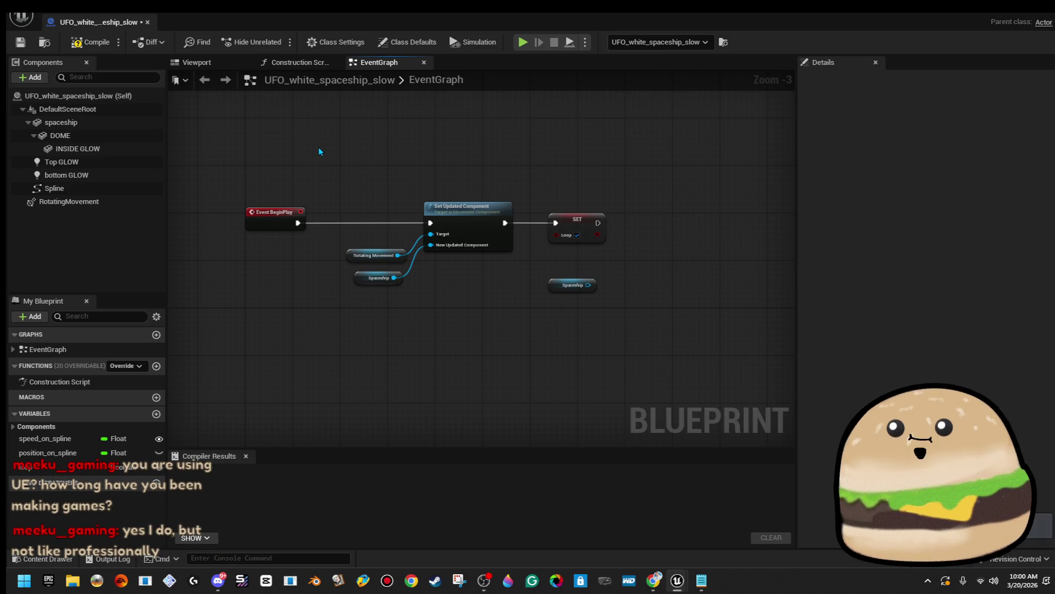
key(Delete)
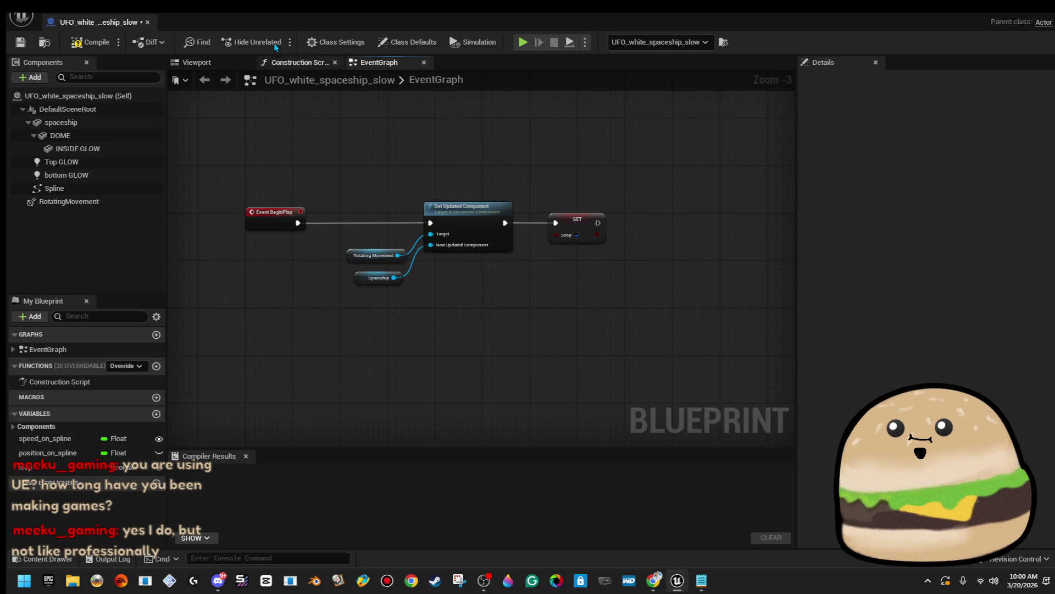
Step: Delete the SET Loop node, compile and save, and start editing RotatingMovement's yaw rate
click(569, 224)
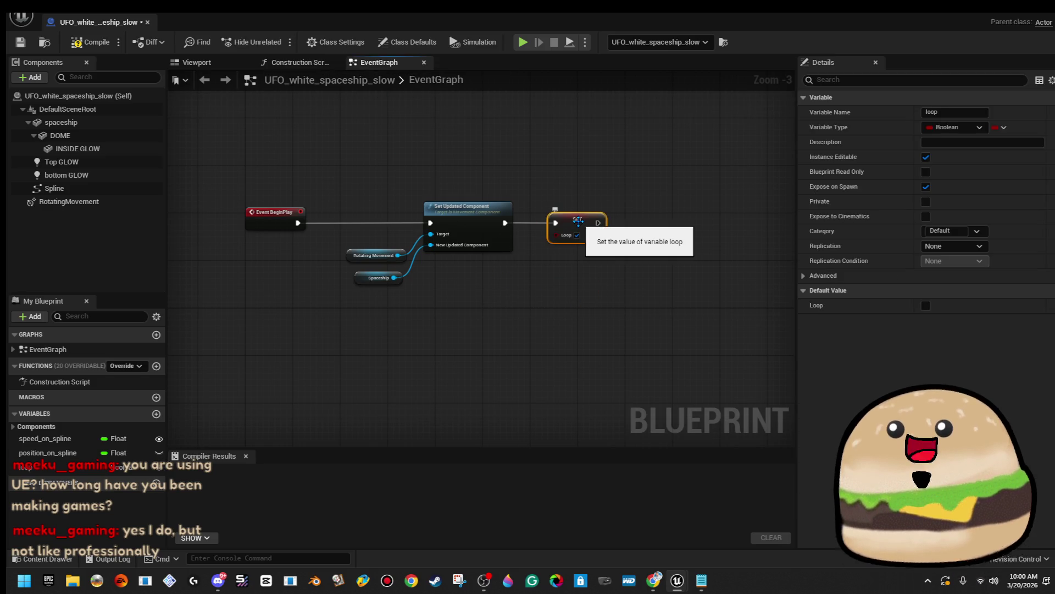
key(Delete)
click(91, 42)
click(21, 42)
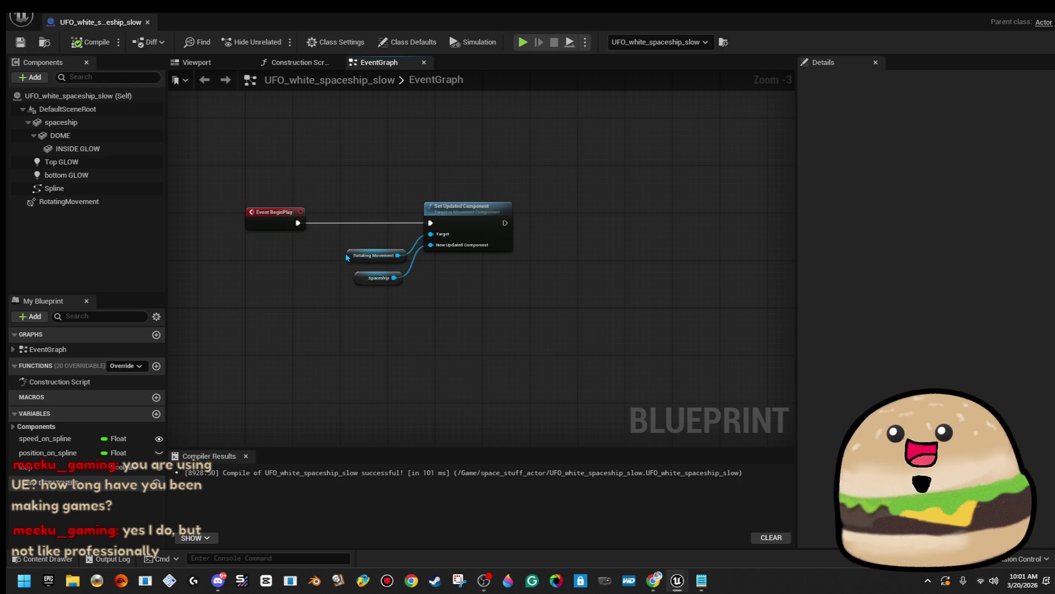
click(69, 201)
click(1015, 215)
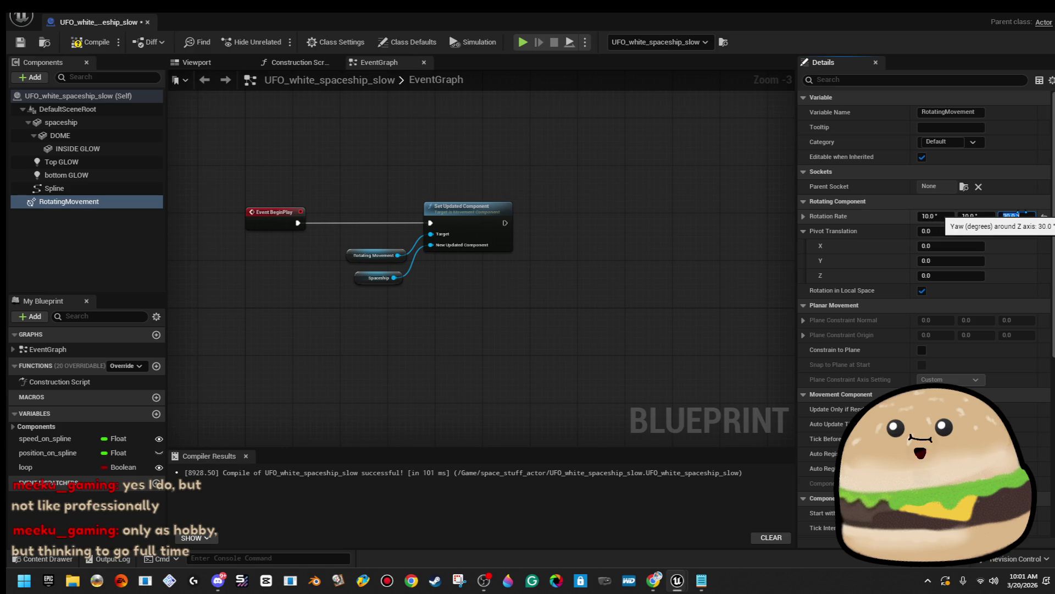
Step: Set rotation rate to 2.0, 2.0, 30.0, recompile, and show the UFO's 3D Viewport preview
text(0)
key(Return)
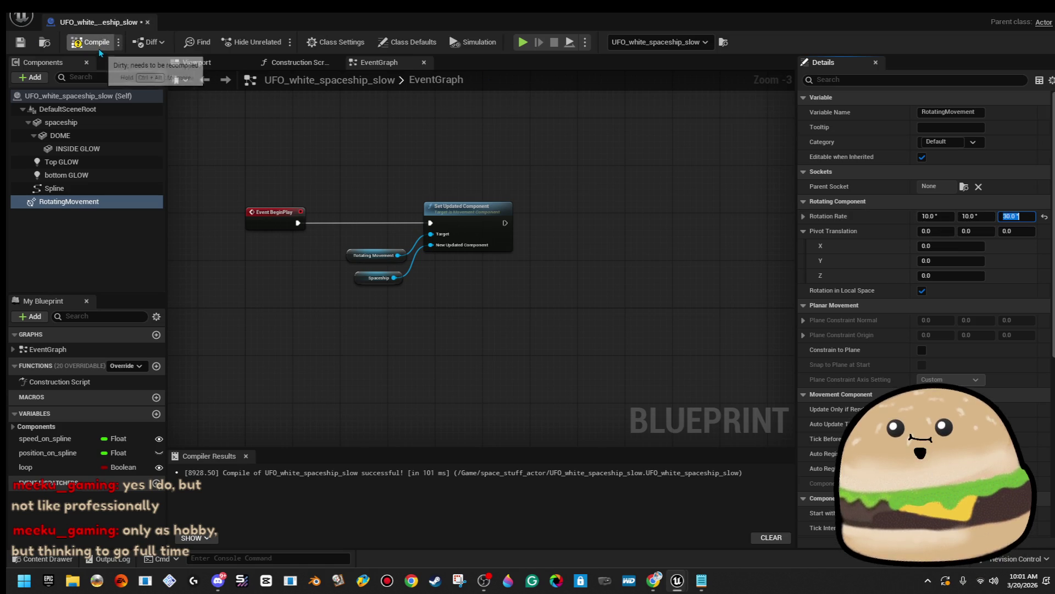
click(978, 217)
text(0)
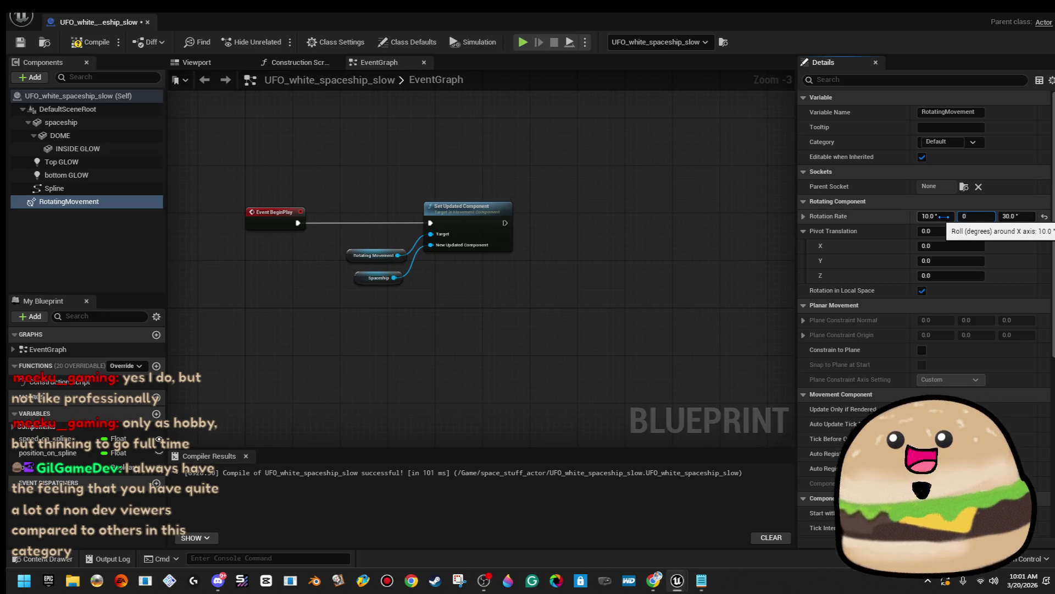
text(2)
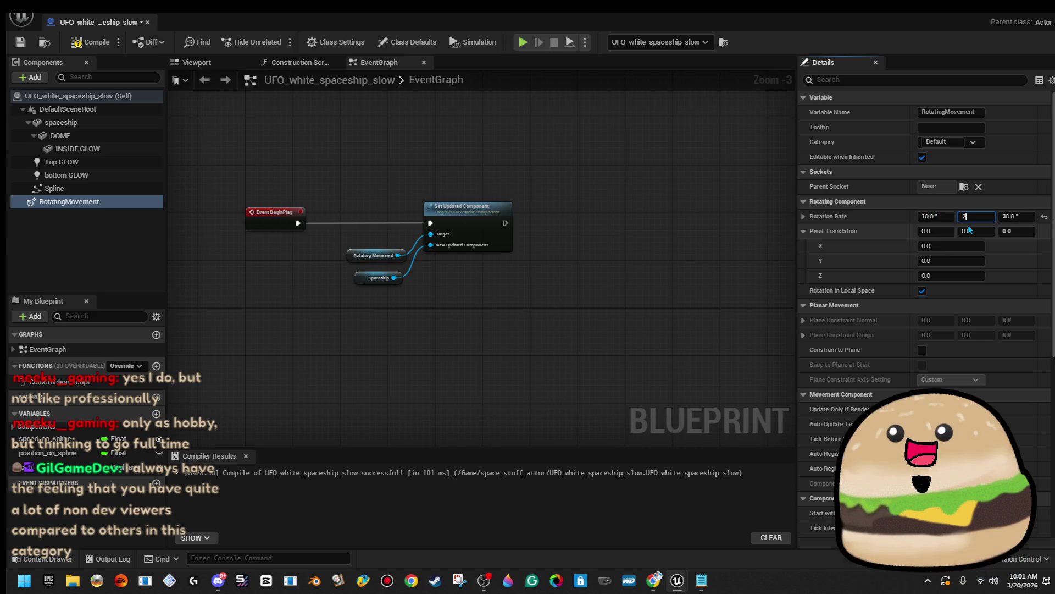
key(Return)
click(96, 42)
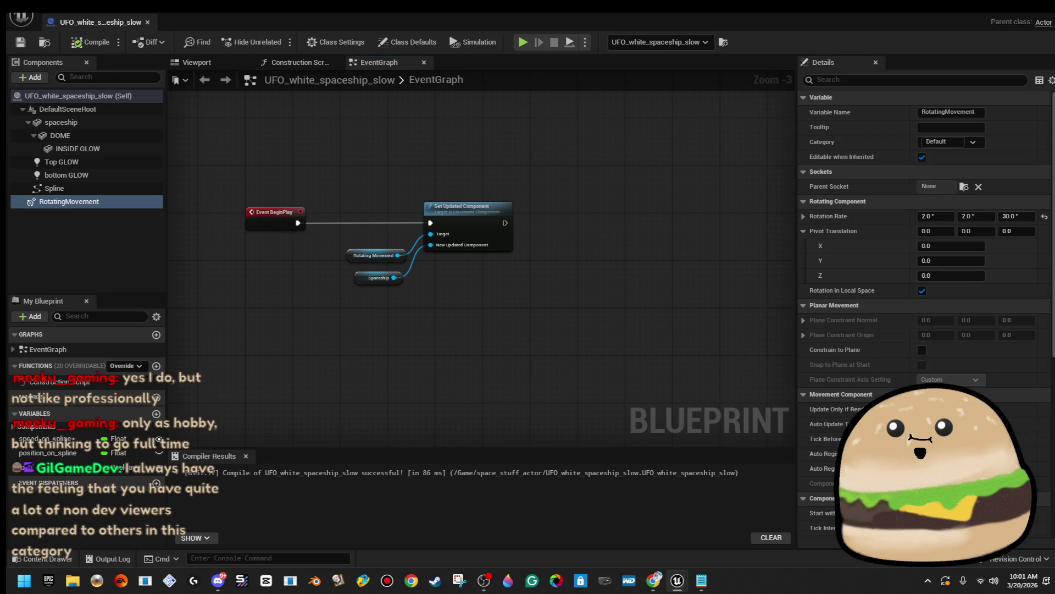
click(223, 66)
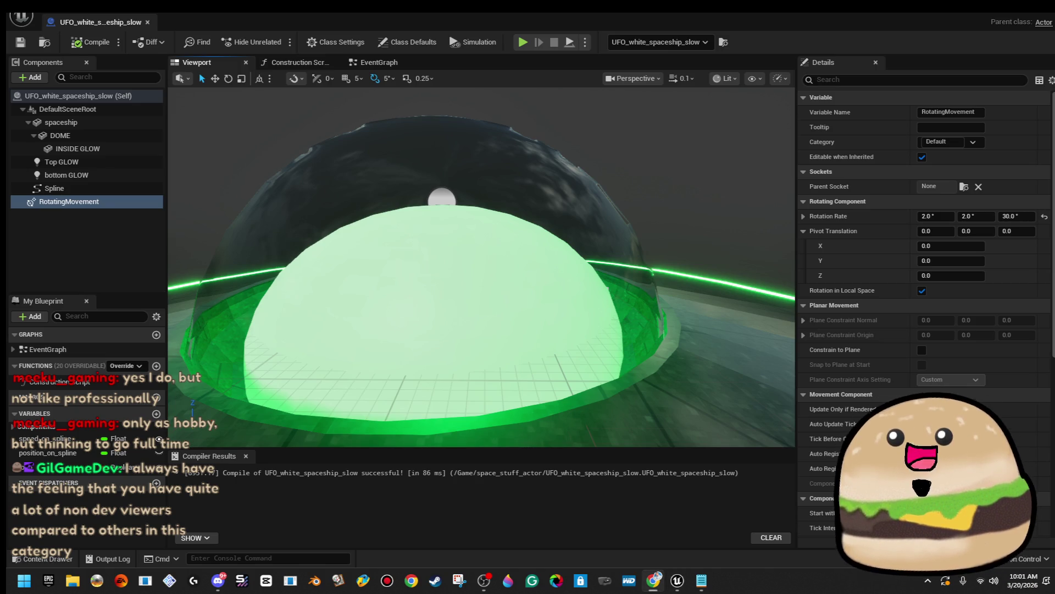
Step: Change both Top and bottom GLOW light colours from green to white
click(100, 165)
ctrl+click(100, 175)
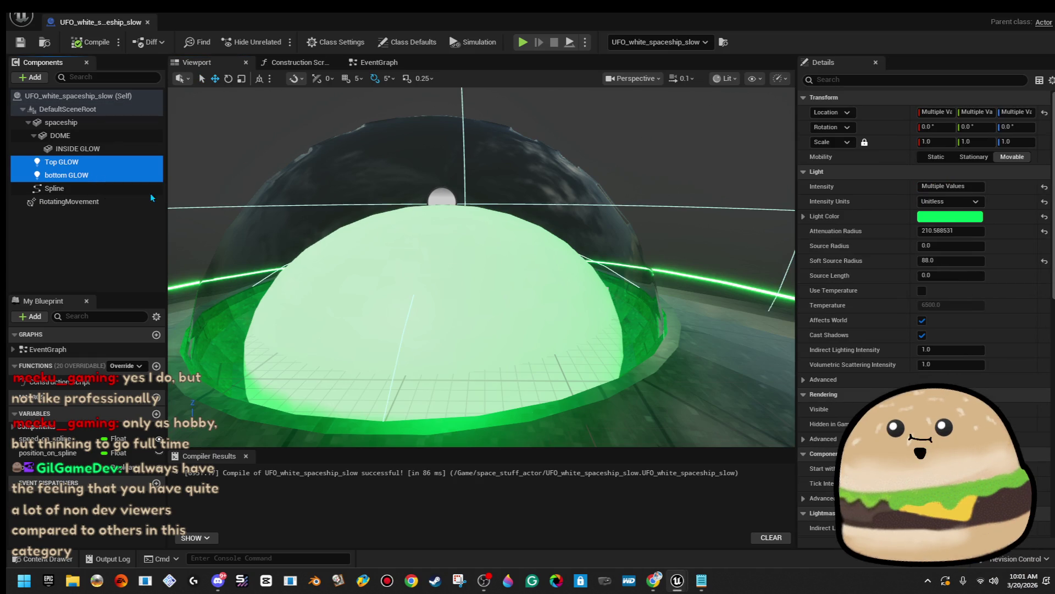
click(980, 217)
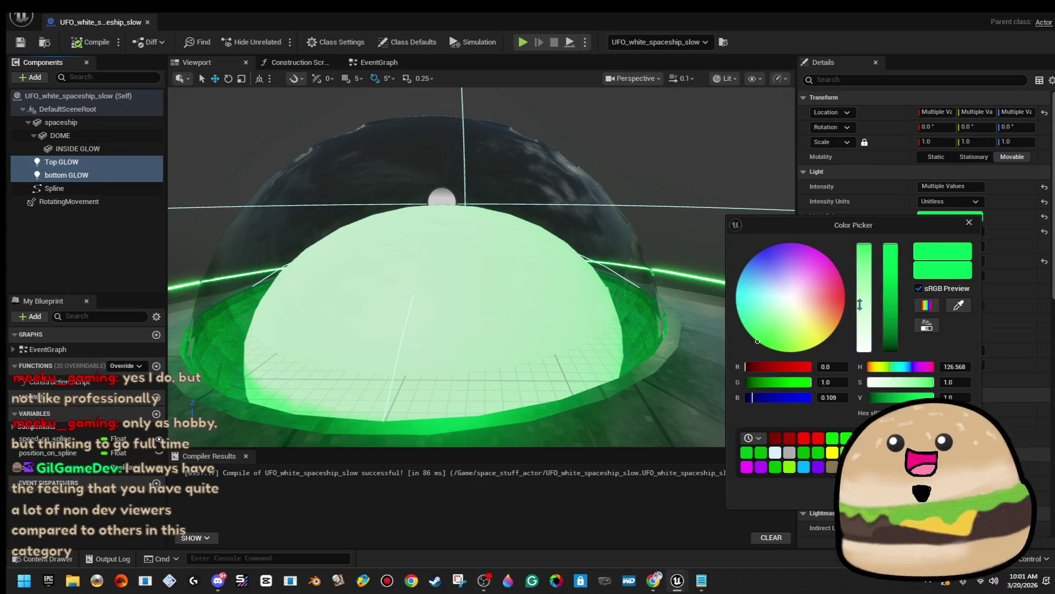
drag(861, 299, 864, 350)
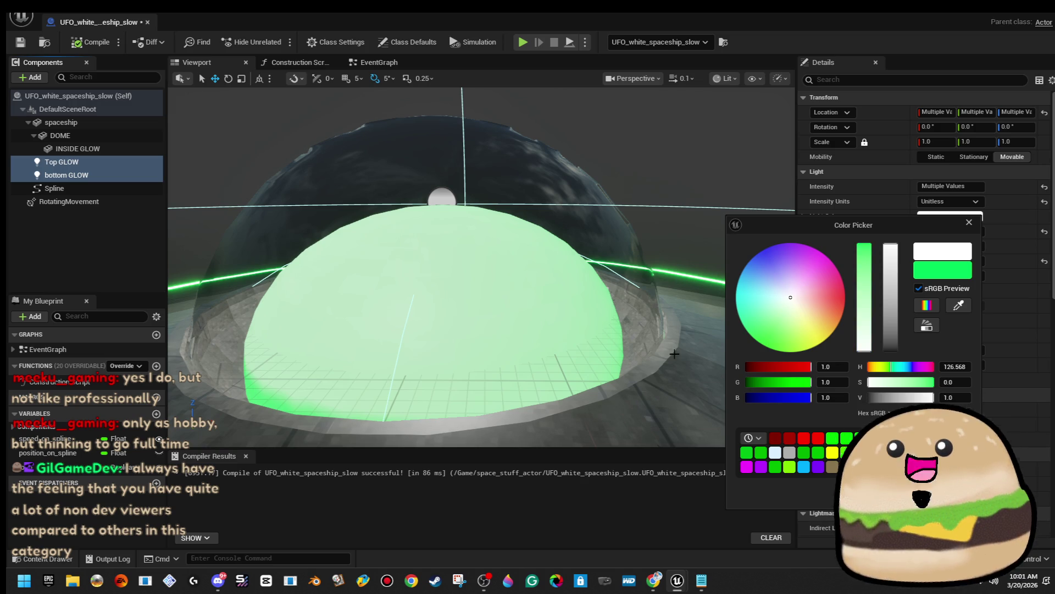
Step: Assign the Glow_white material to the INSIDE GLOW dome
click(134, 150)
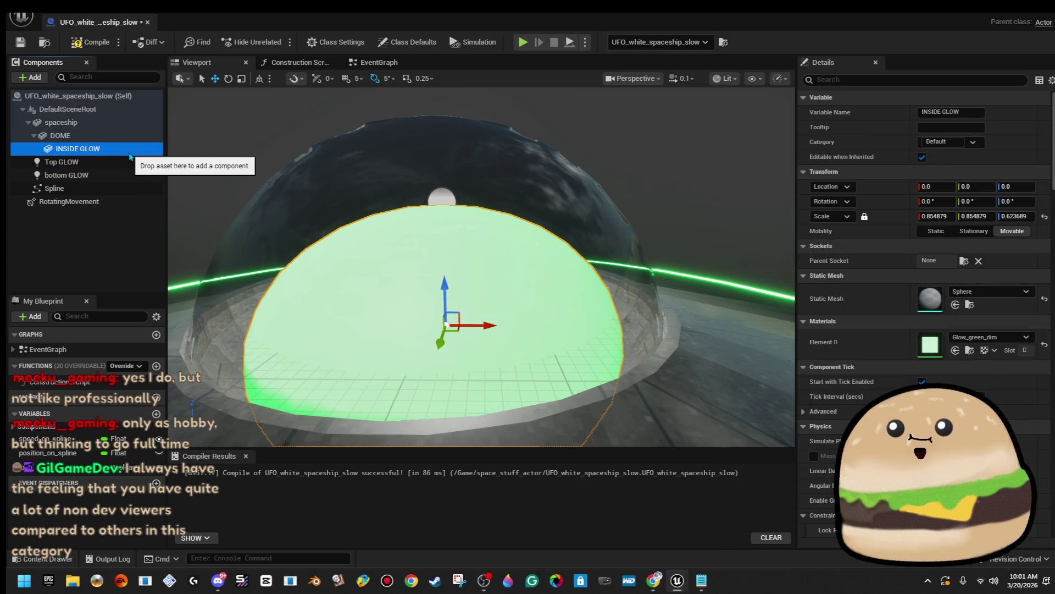
click(996, 338)
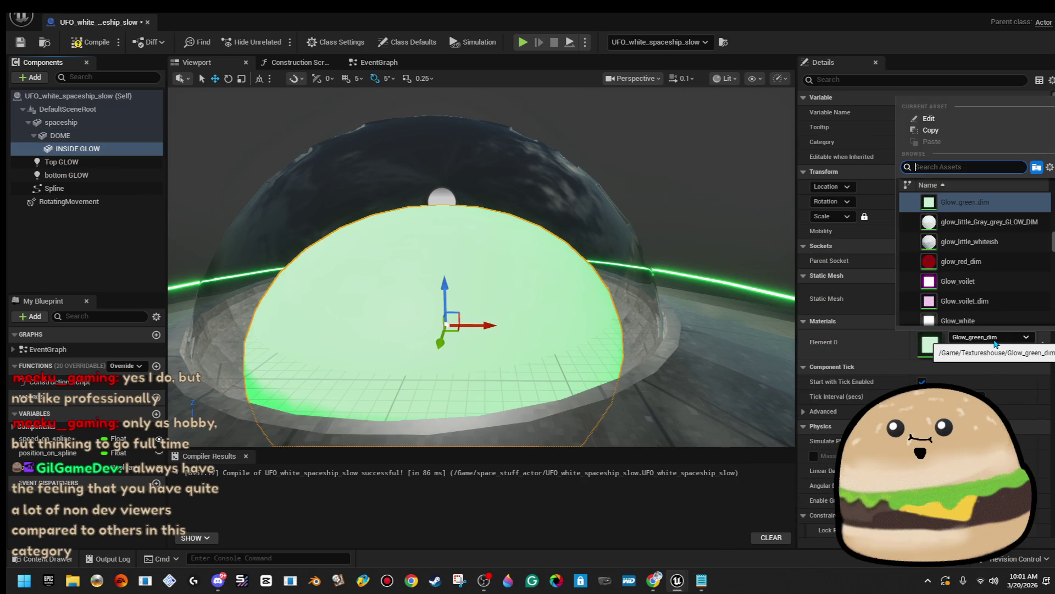
mouse_move(317, 216)
mouse_down()
mouse_move(330, 216)
mouse_move(308, 216)
mouse_move(317, 216)
mouse_up()
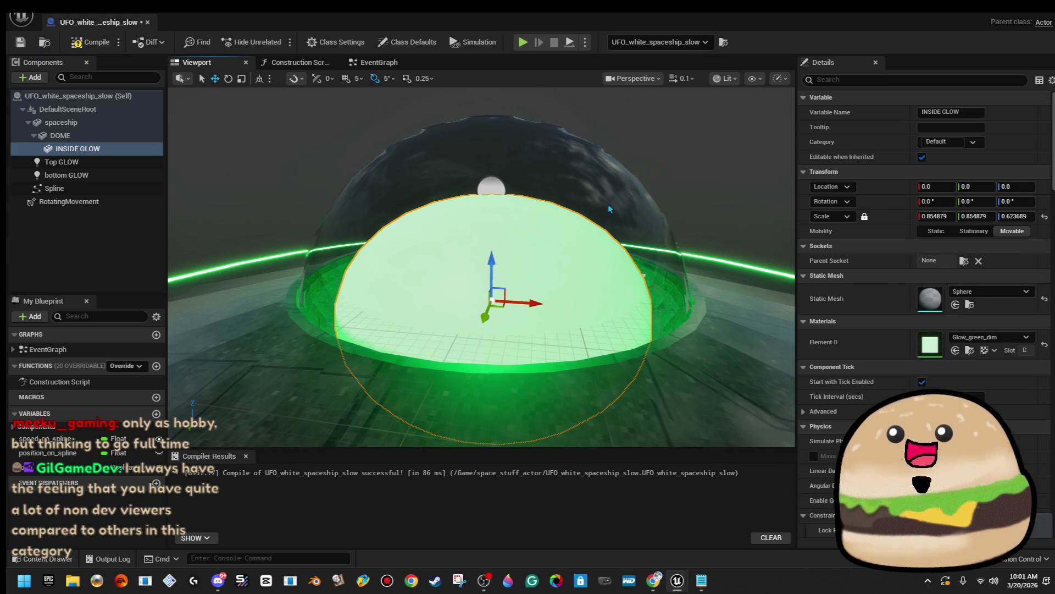
click(1008, 338)
text(glow whi)
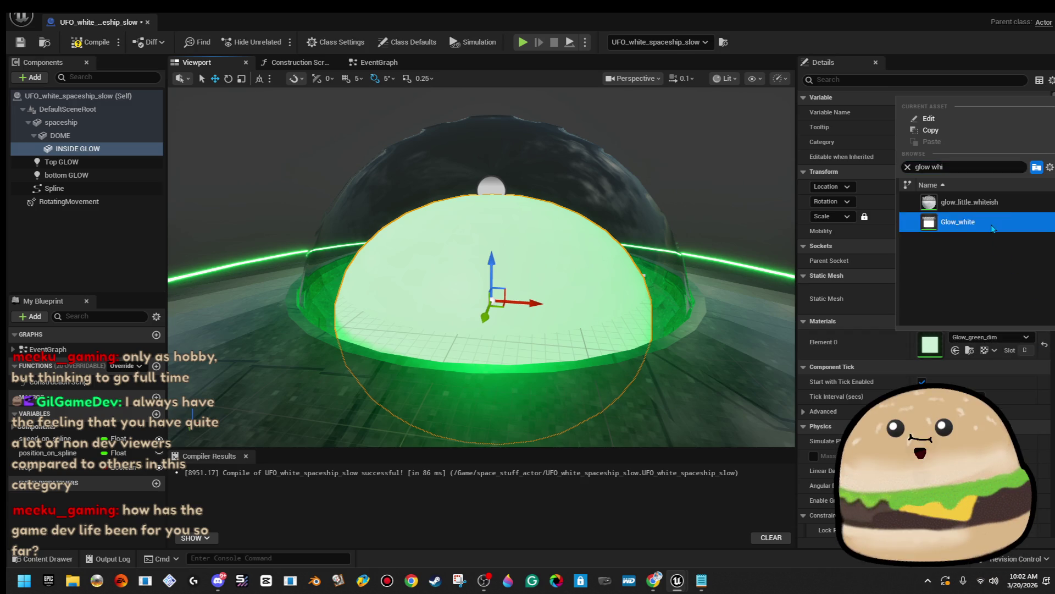
click(958, 221)
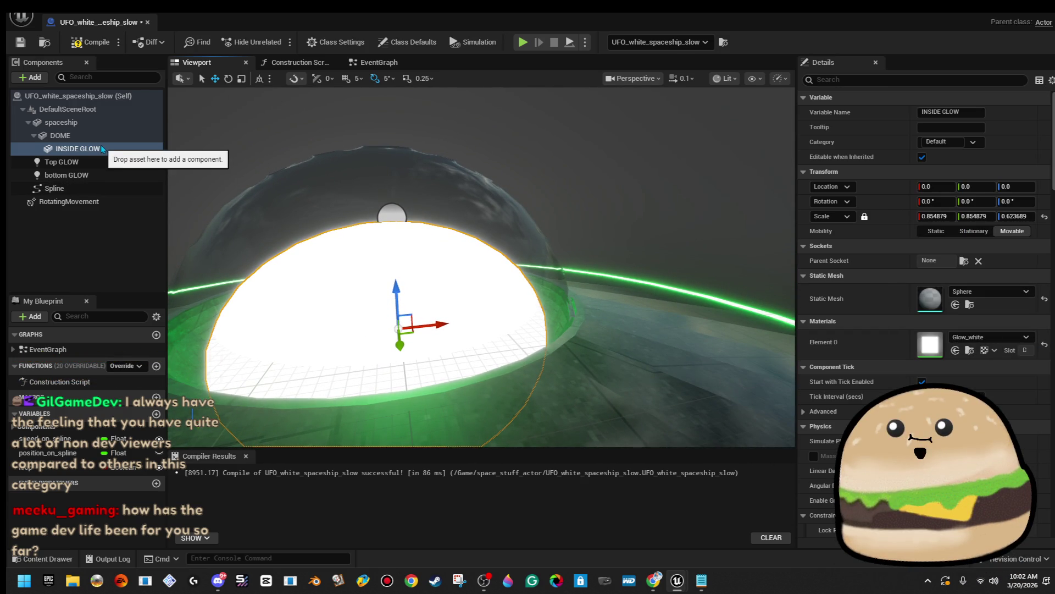
Step: Set Top GLOW and bottom GLOW light colours to pure white individually
click(101, 163)
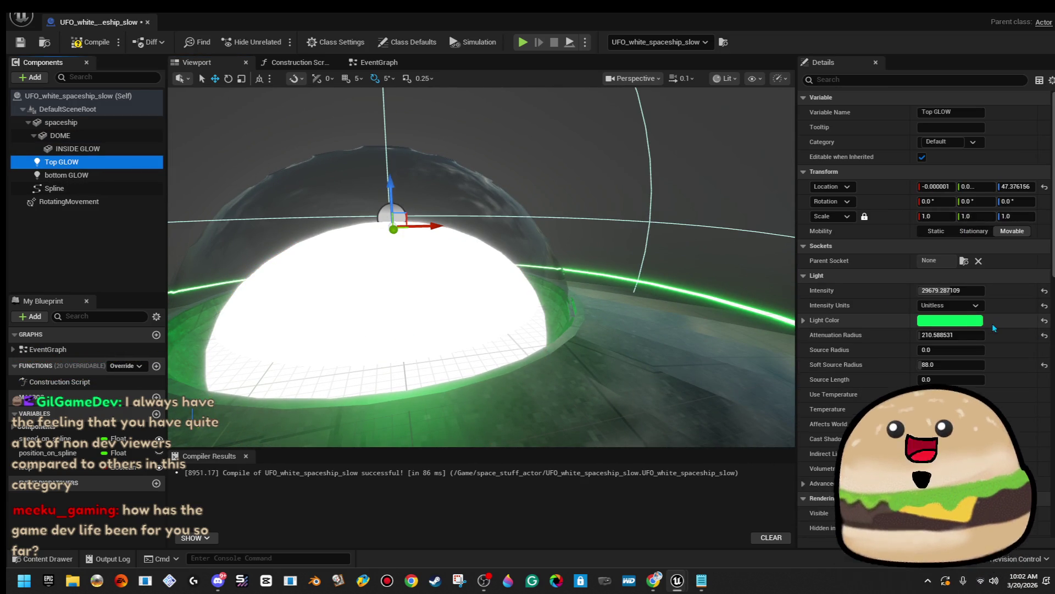
click(957, 321)
click(783, 334)
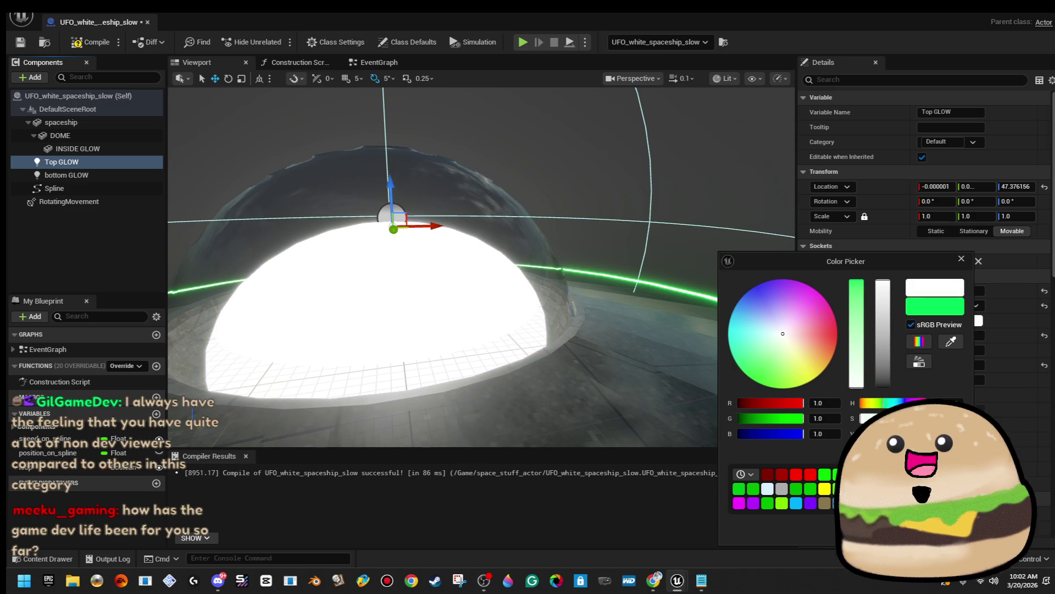
drag(550, 274, 671, 286)
click(116, 174)
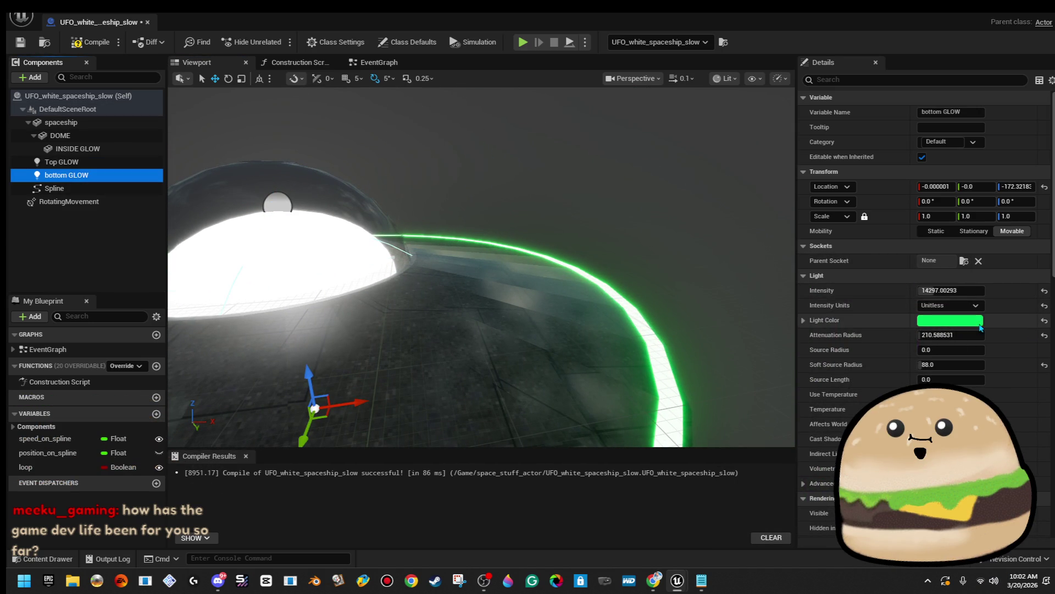
click(951, 320)
mouse_move(289, 206)
mouse_down()
mouse_move(305, 181)
mouse_move(290, 207)
mouse_up()
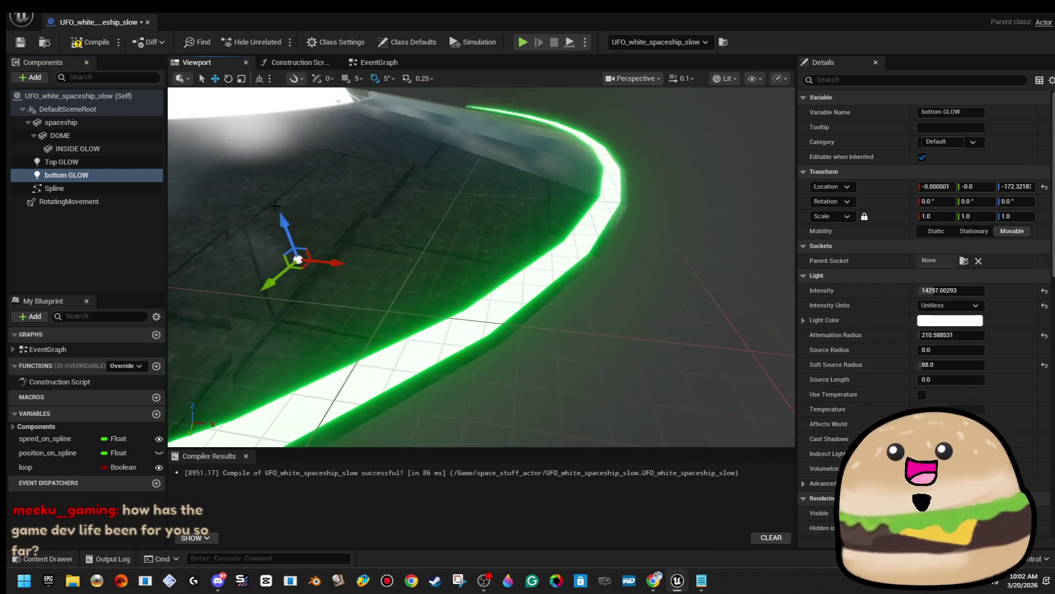
Step: Replace Glow_green with Glow_white on the spaceship mesh's Element 1 ring
click(61, 135)
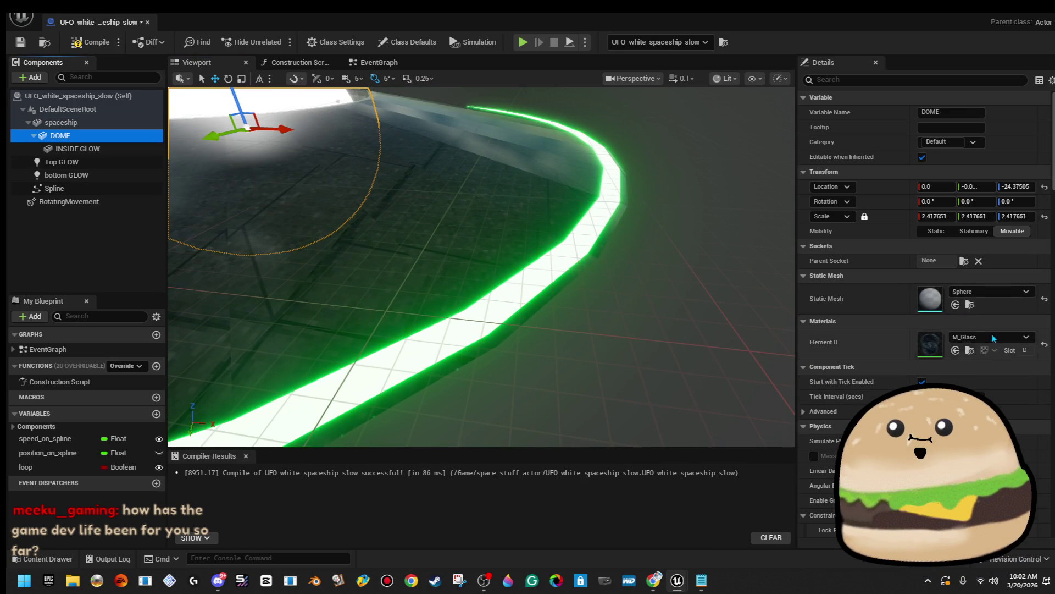
key(Up)
click(1007, 371)
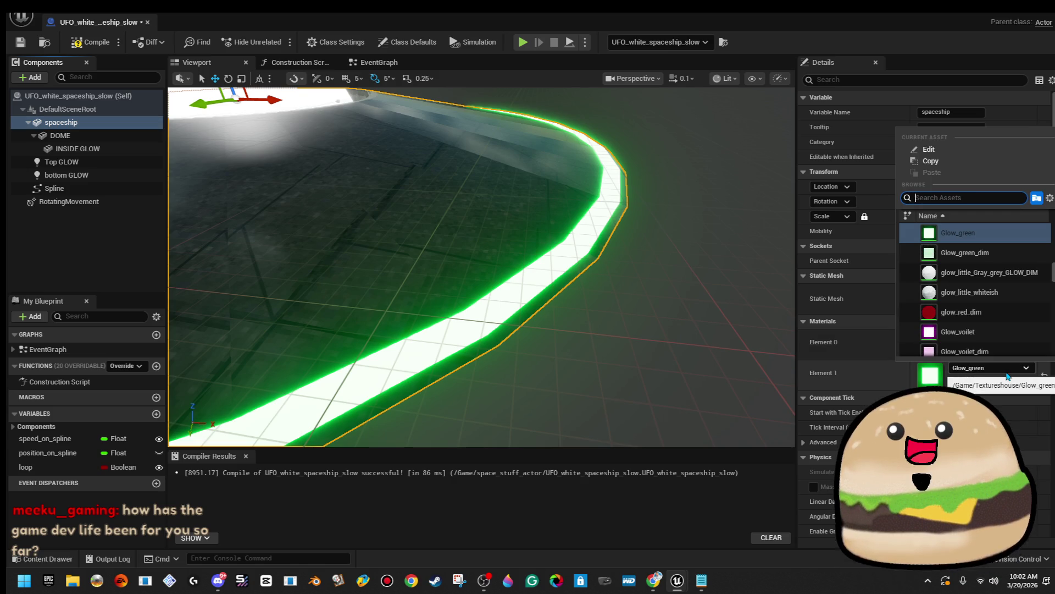
key(Down)
key(Down)
key(Return)
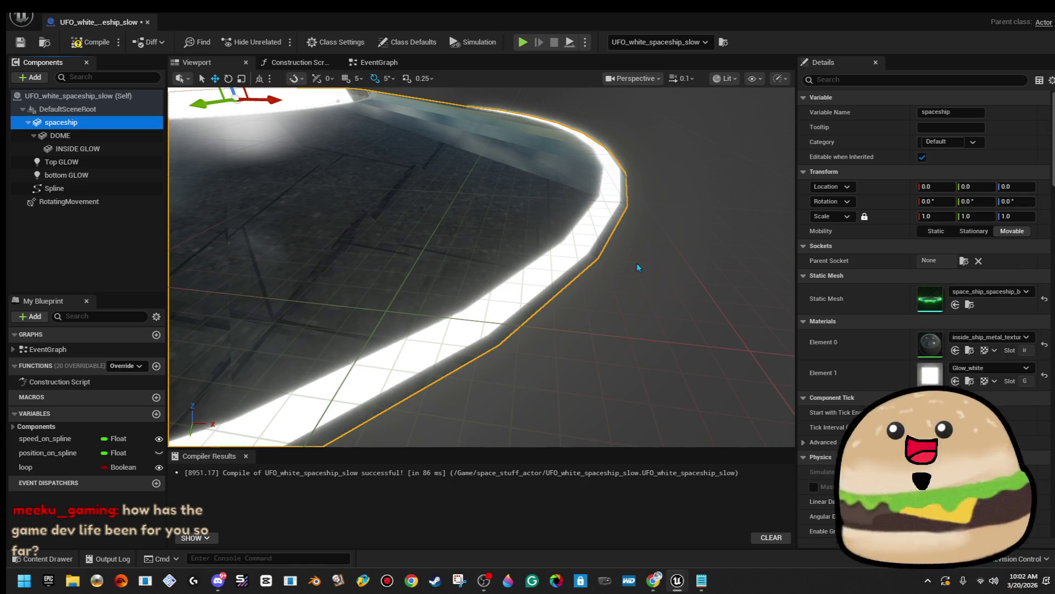
Step: Inspect the white-glowing UFO from below, compile, and close the blueprint
click(504, 259)
key(f)
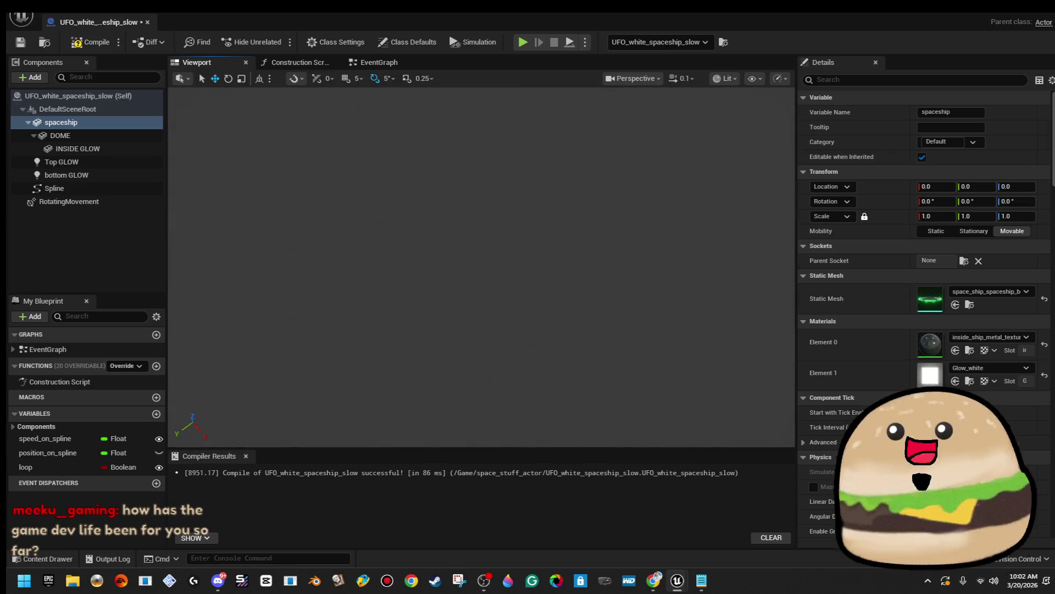
mouse_move(499, 390)
mouse_down()
mouse_move(455, 389)
mouse_move(582, 214)
mouse_move(511, 359)
mouse_move(544, 197)
mouse_up()
drag(373, 246, 374, 246)
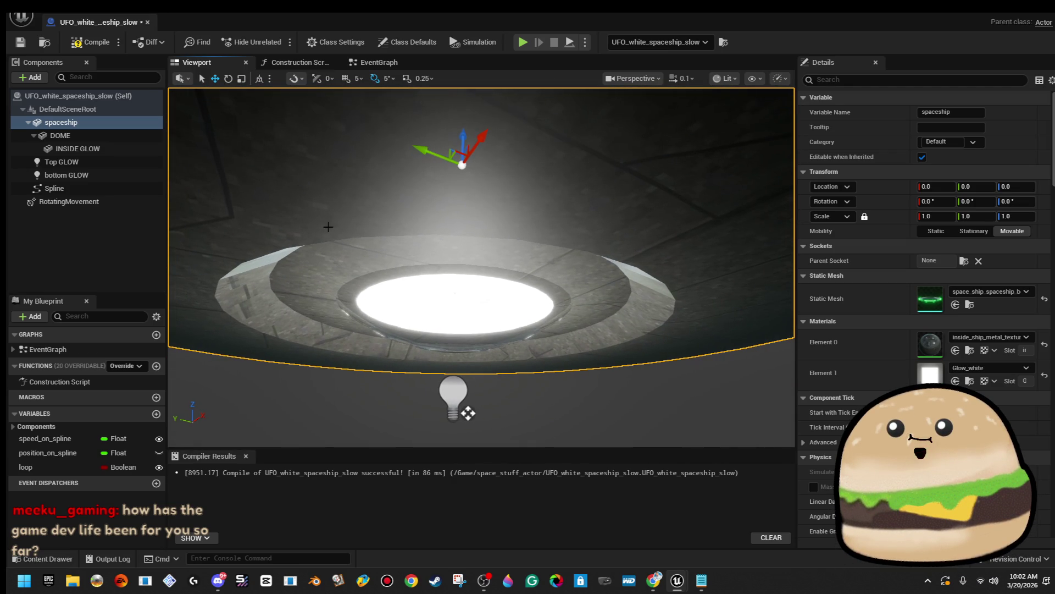
click(91, 42)
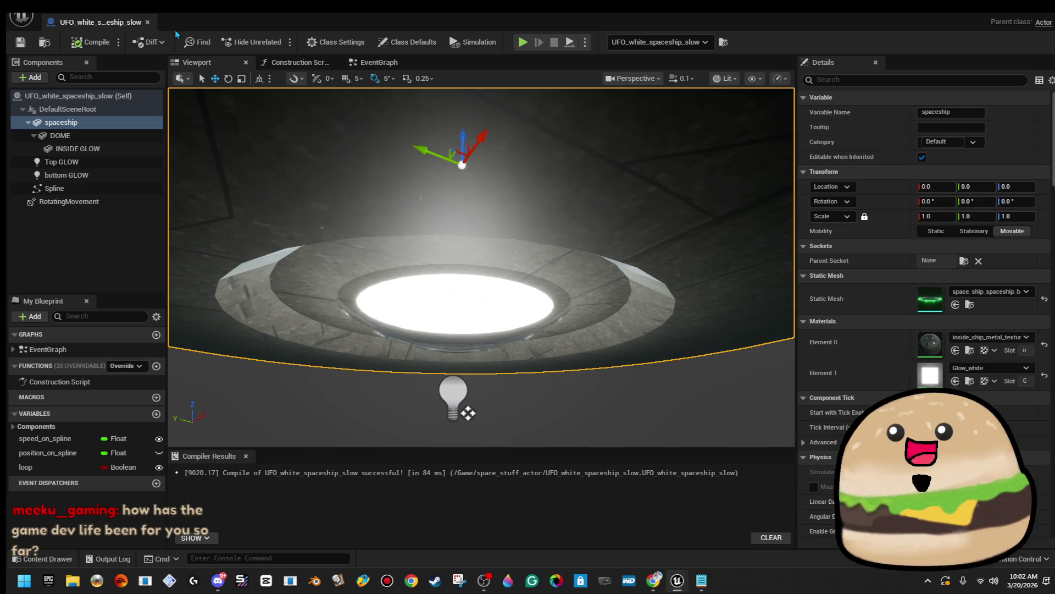
click(147, 22)
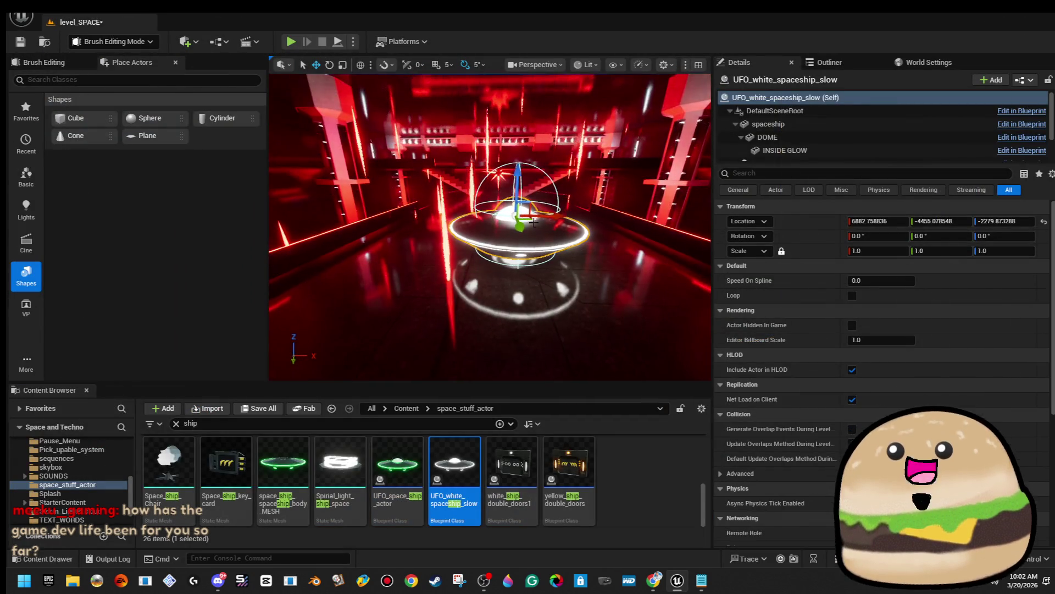
Step: Raise the UFO and scale it to 1.439673 in the red hall, then Play From Here
drag(489, 225, 489, 225)
drag(548, 264, 548, 265)
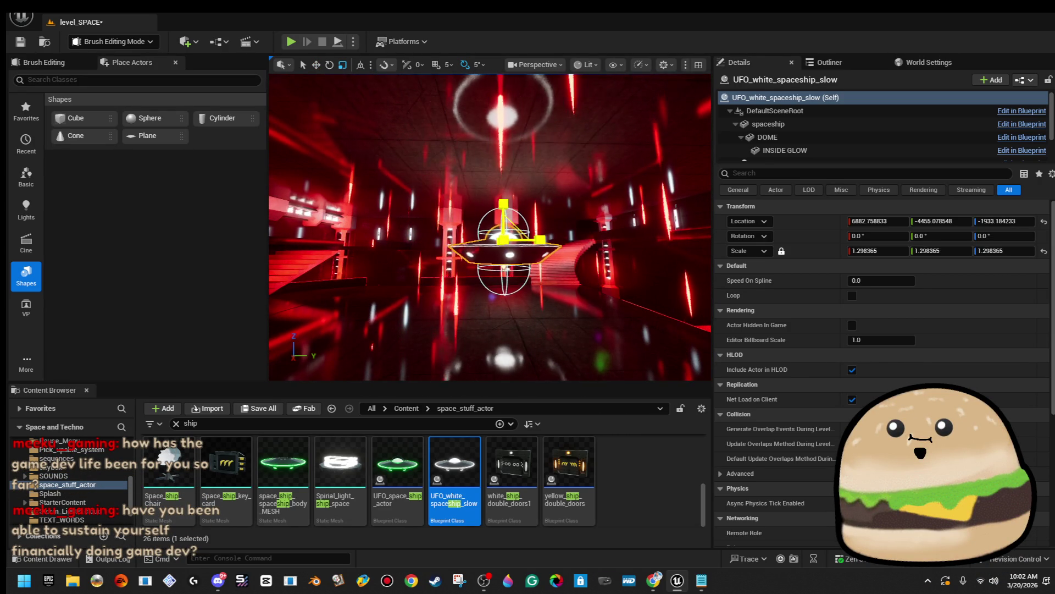
drag(548, 265, 548, 265)
key(f)
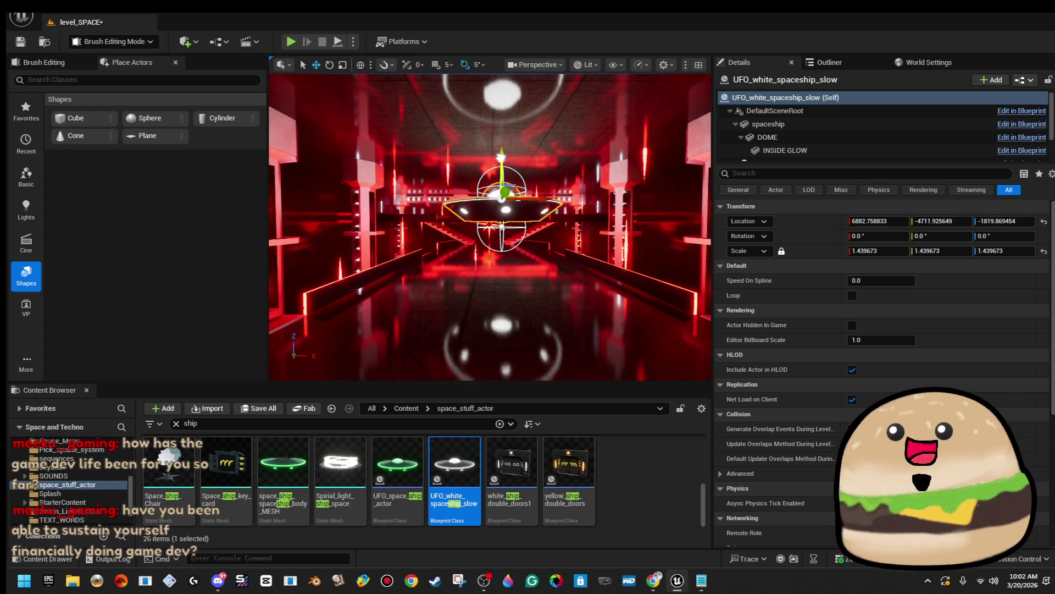
drag(549, 199, 540, 200)
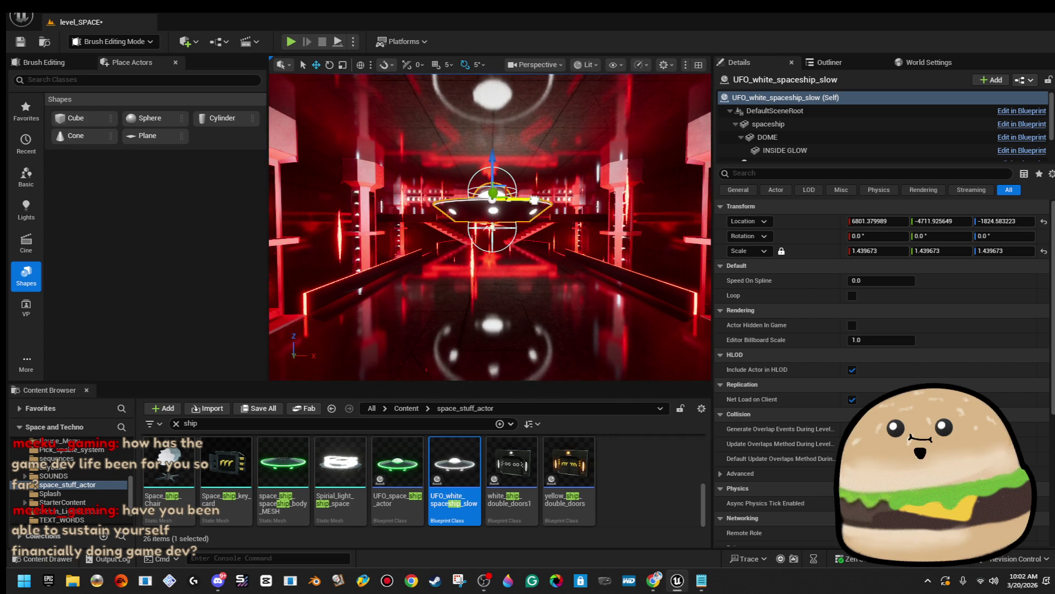
right_click(501, 308)
click(551, 557)
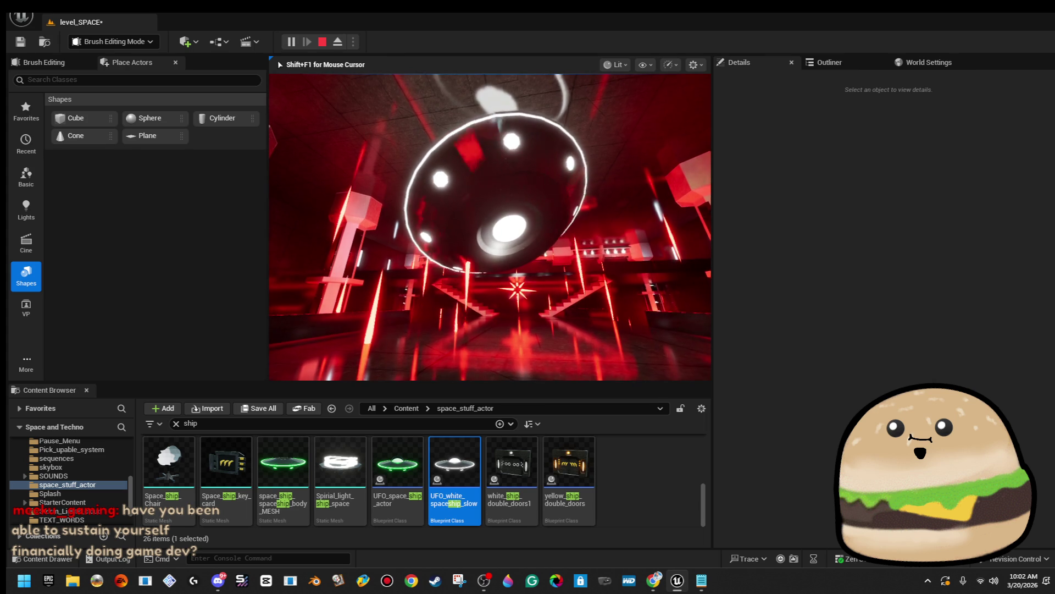
Step: Preview full screen, stop with Esc, and open the UFO blueprint from its actor options
key(F11)
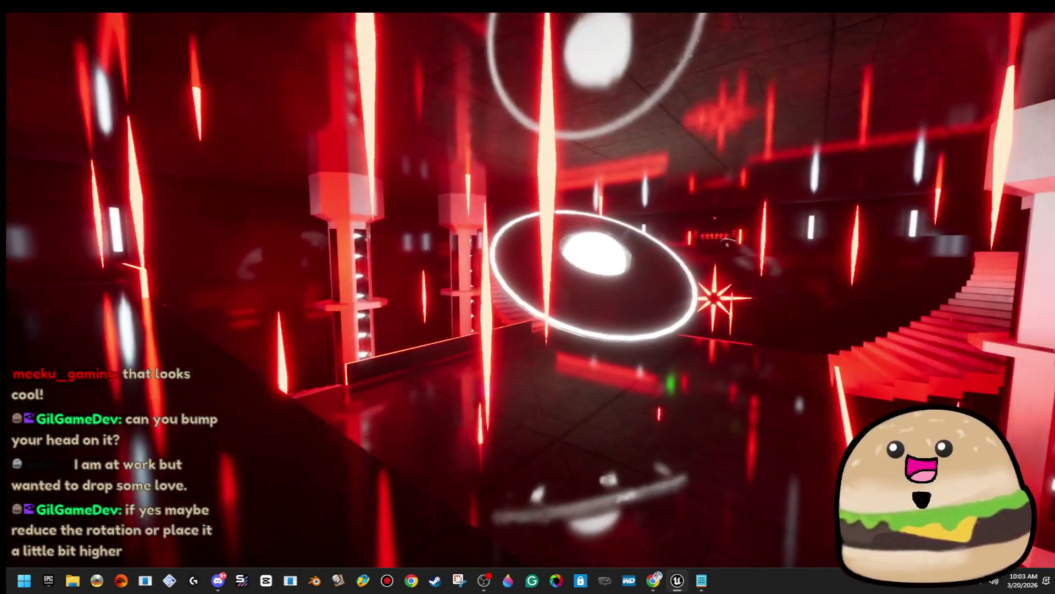
key(Escape)
click(590, 263)
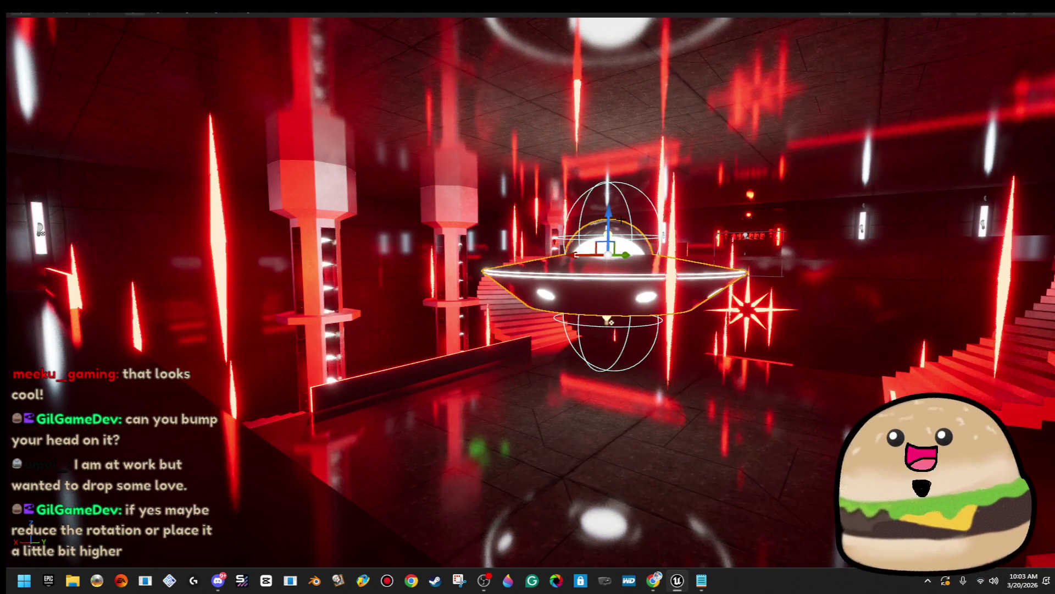
scroll(604, 237, up, 3)
right_click(627, 201)
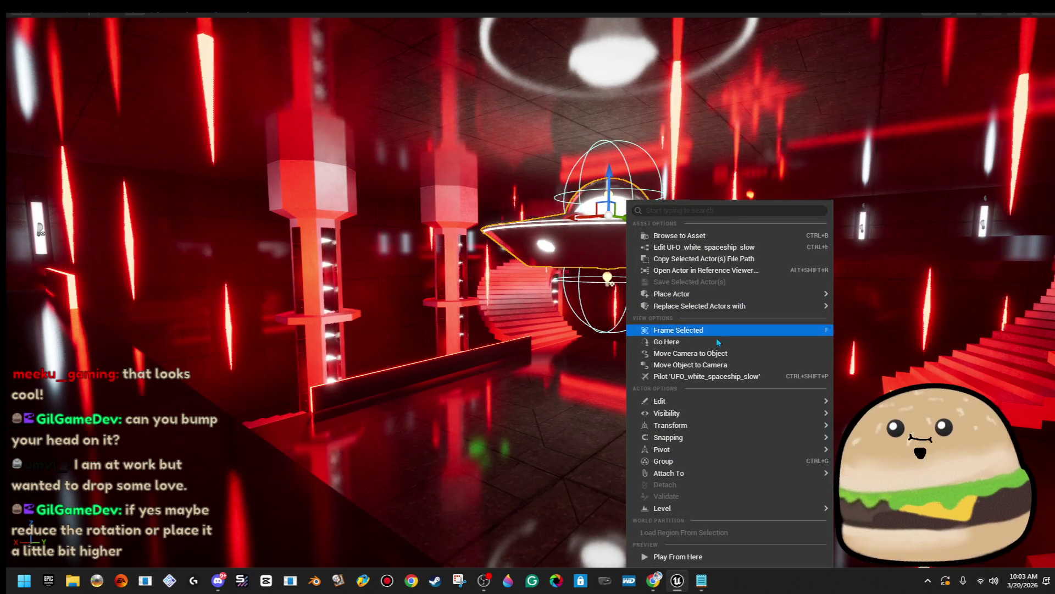
click(718, 253)
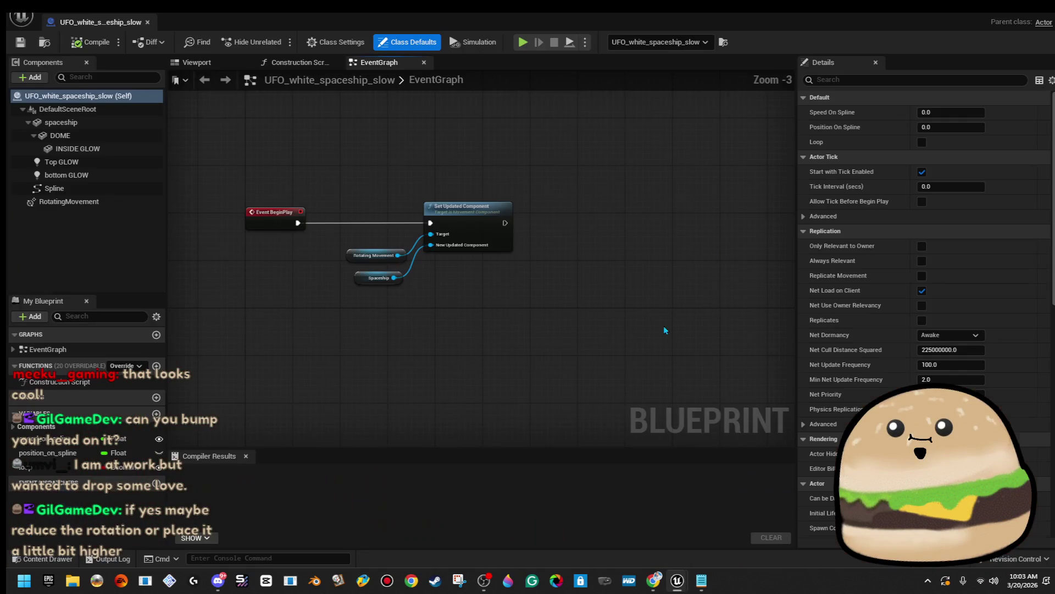
Step: Set RotatingMovement yaw rate to 10, recompile, and play the level from the viewport
click(68, 201)
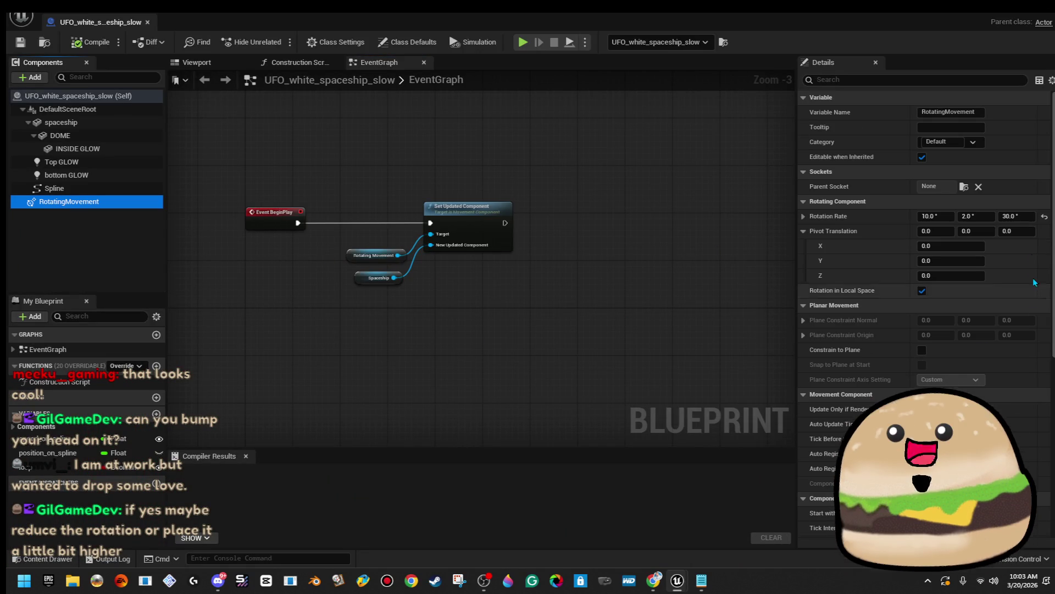
click(1026, 215)
text(10)
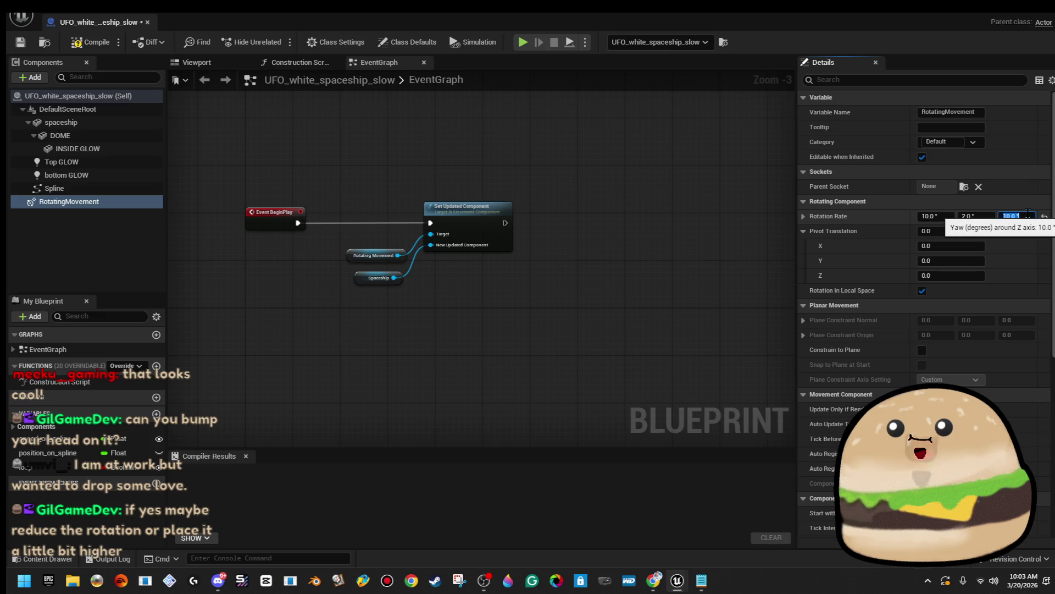
click(935, 216)
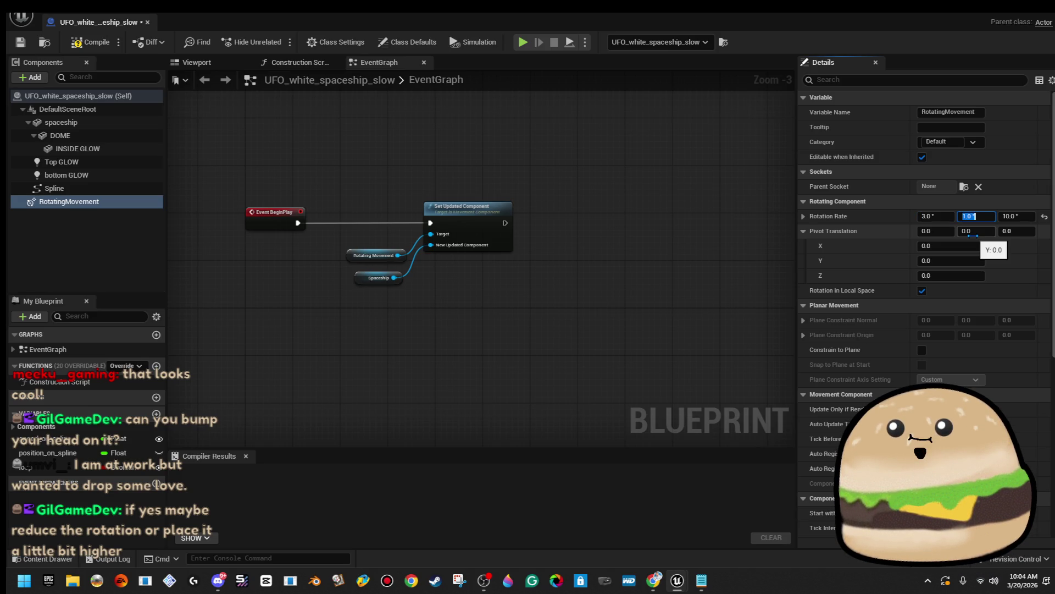
click(97, 40)
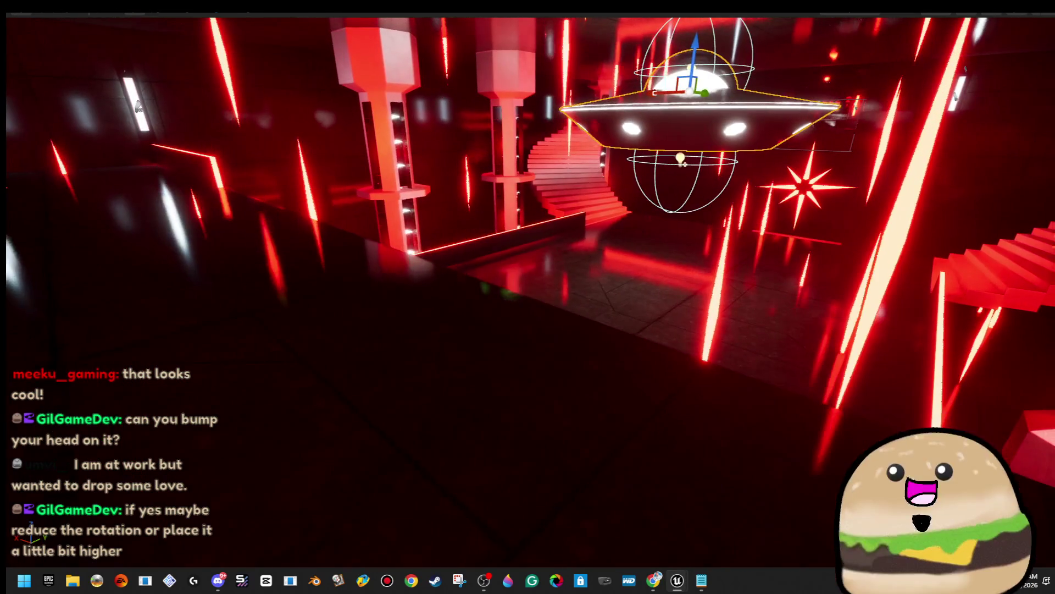
right_click(387, 202)
click(467, 557)
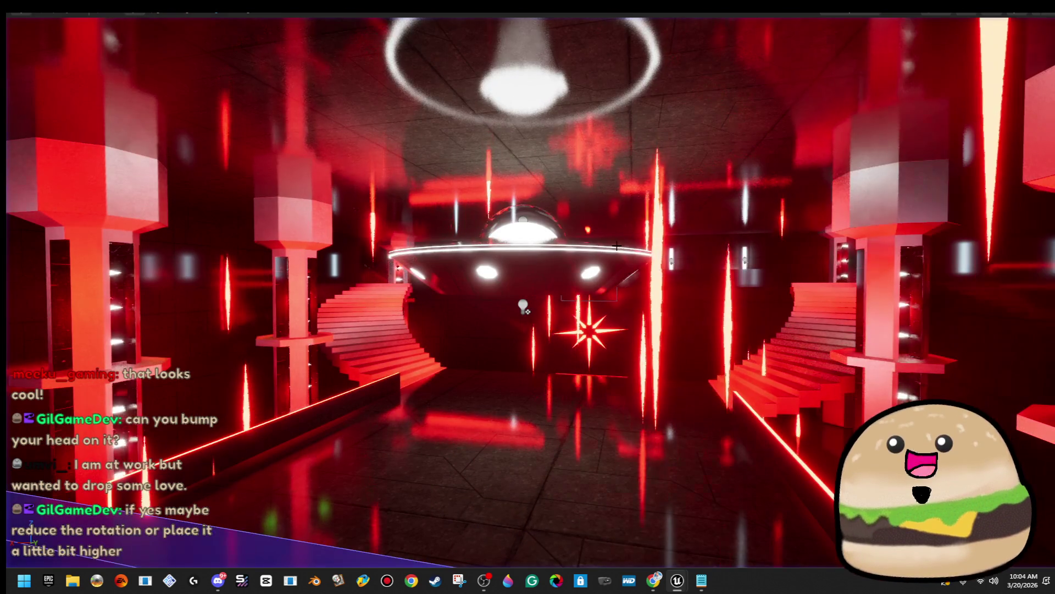
Step: Reopen the UFO blueprint, finalize rotation rate 1.0, 0.3, 10.0, recompile, and close it
right_click(609, 204)
click(688, 249)
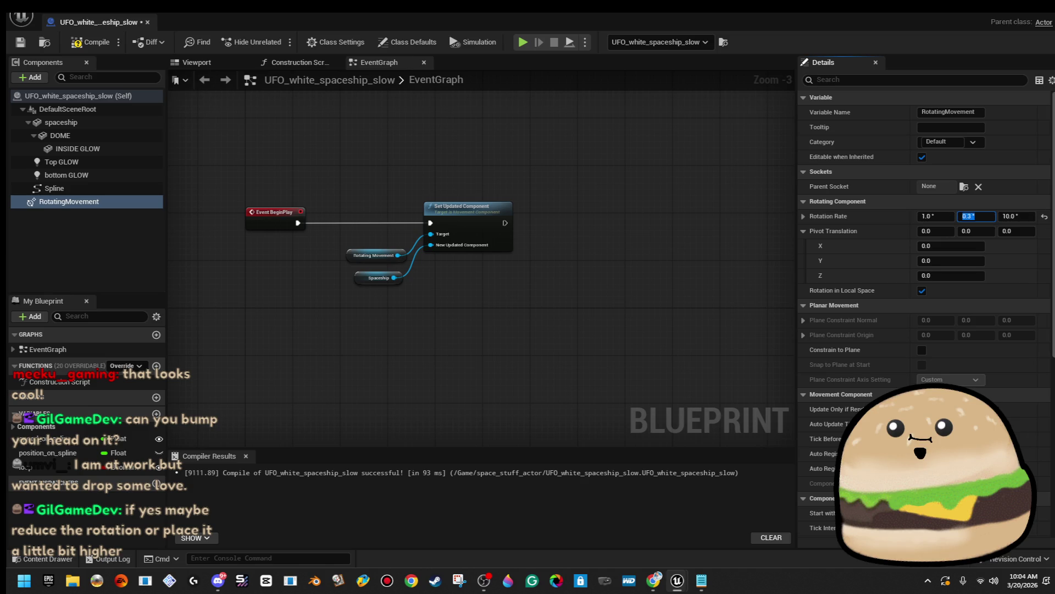
click(77, 43)
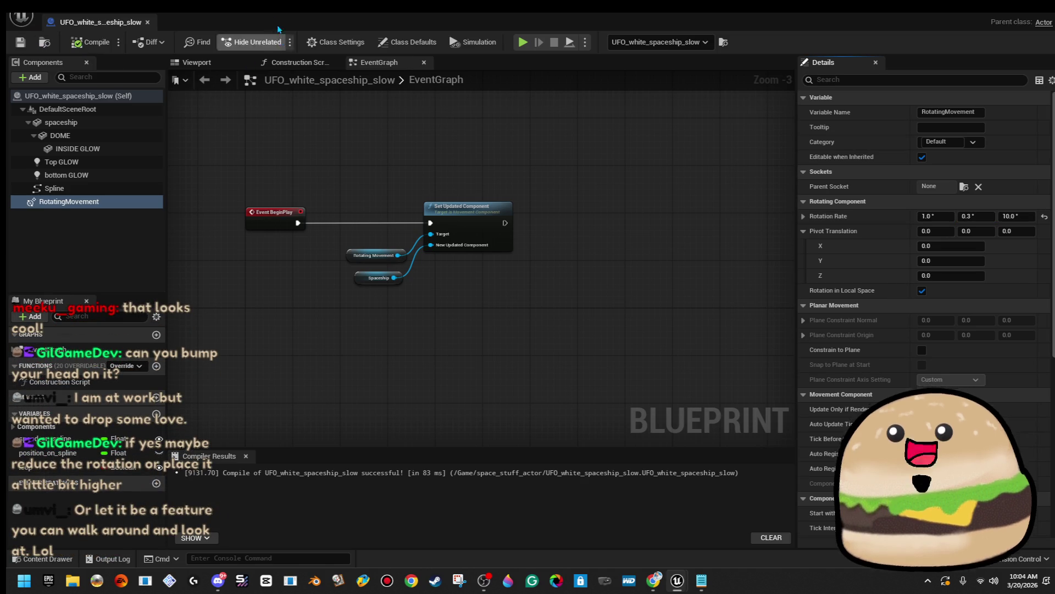
click(148, 23)
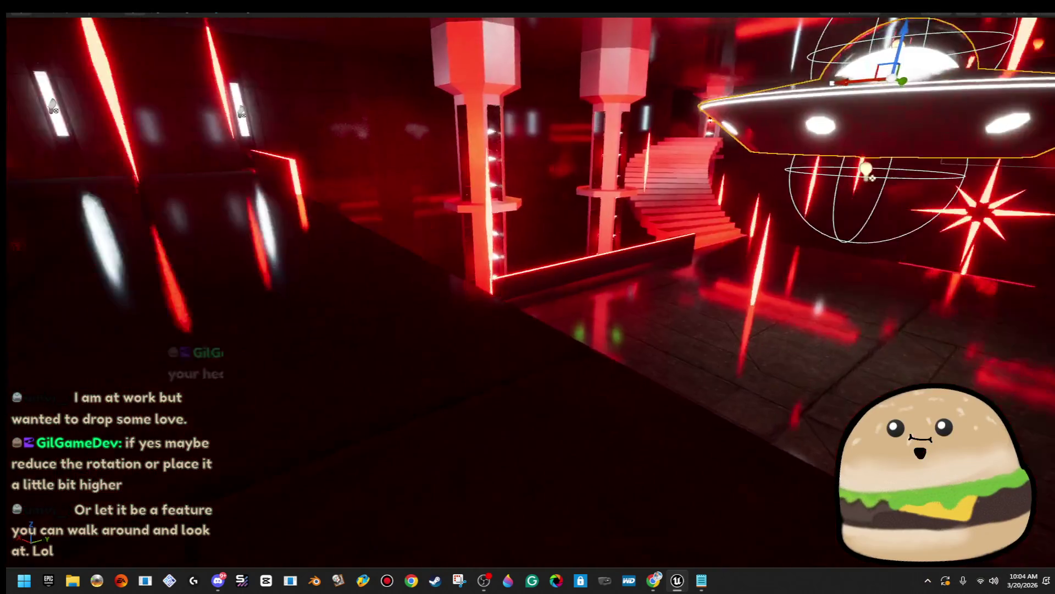
Step: Start a quick Alt+P play session facing the UFO, then stop it
right_click(565, 437)
key(Escape)
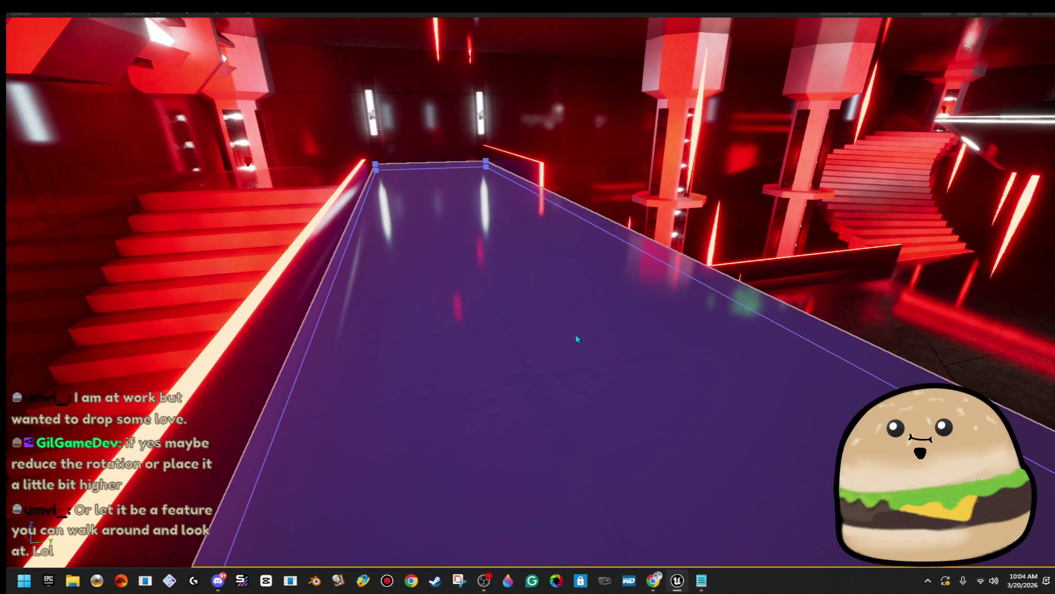
key(alt+p)
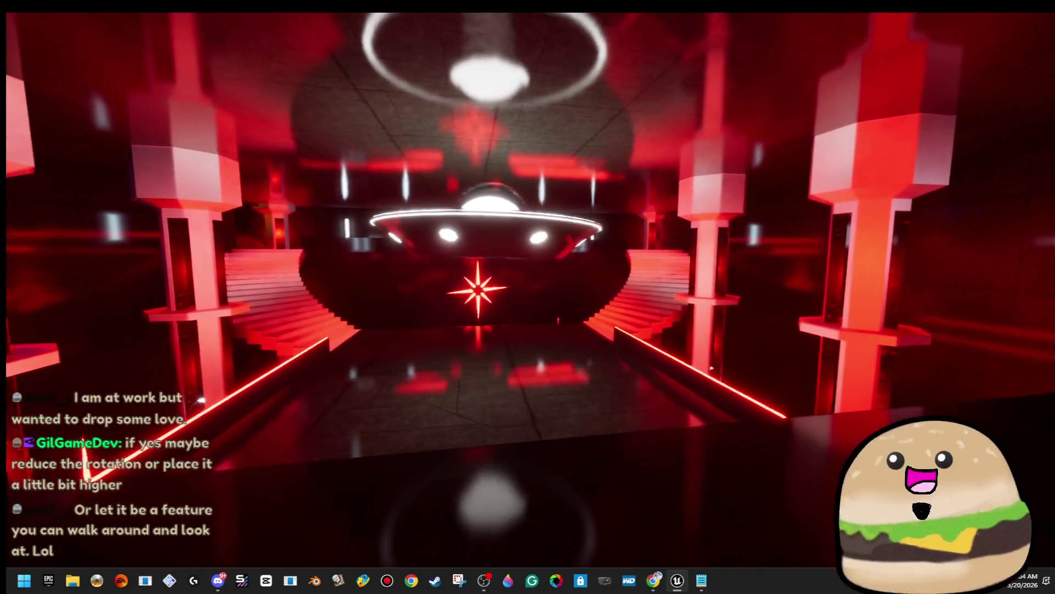
key(Escape)
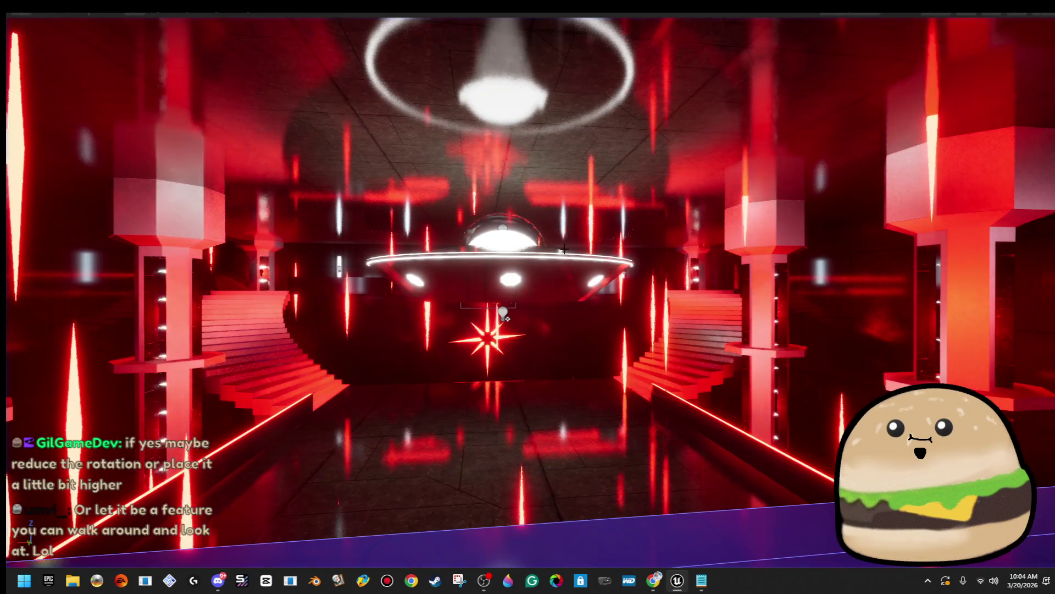
Step: Play From Here on the floor past the UFO, walking toward it and looking up underneath
click(460, 250)
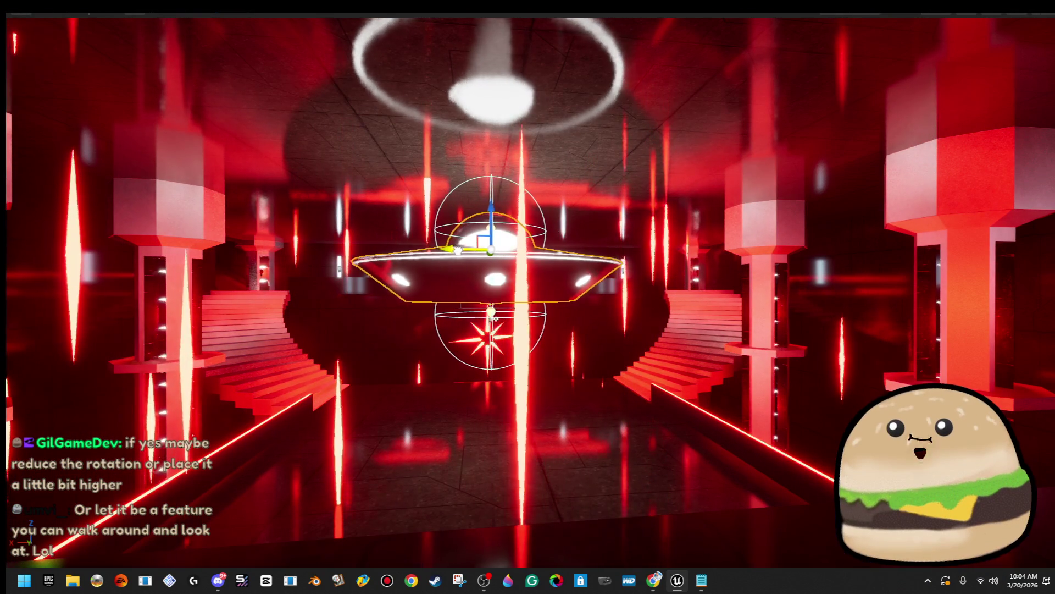
mouse_move(461, 250)
mouse_down()
mouse_move(417, 220)
mouse_move(705, 372)
mouse_up()
right_click(705, 372)
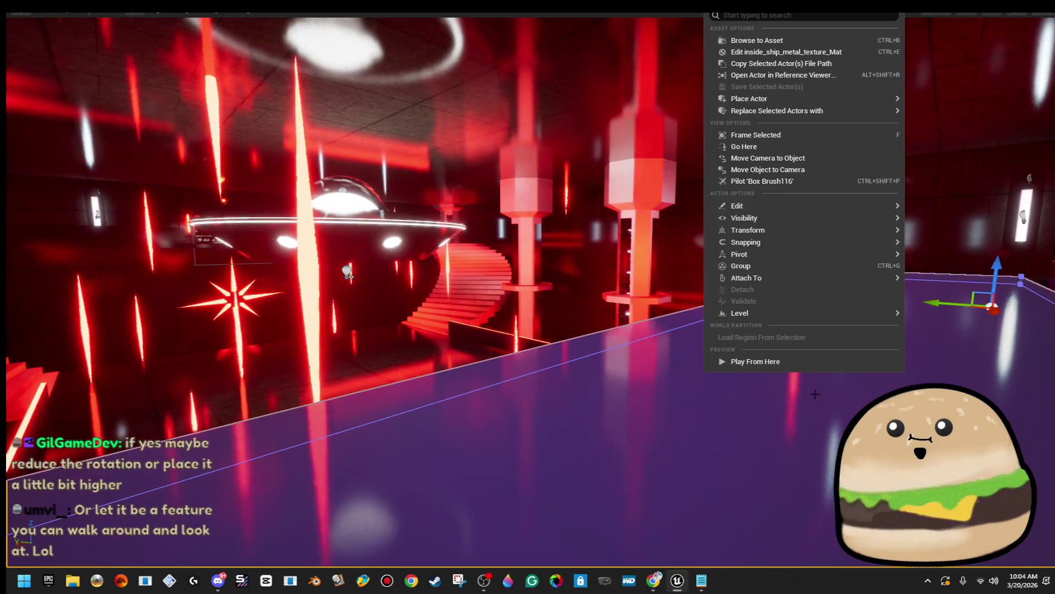
click(818, 361)
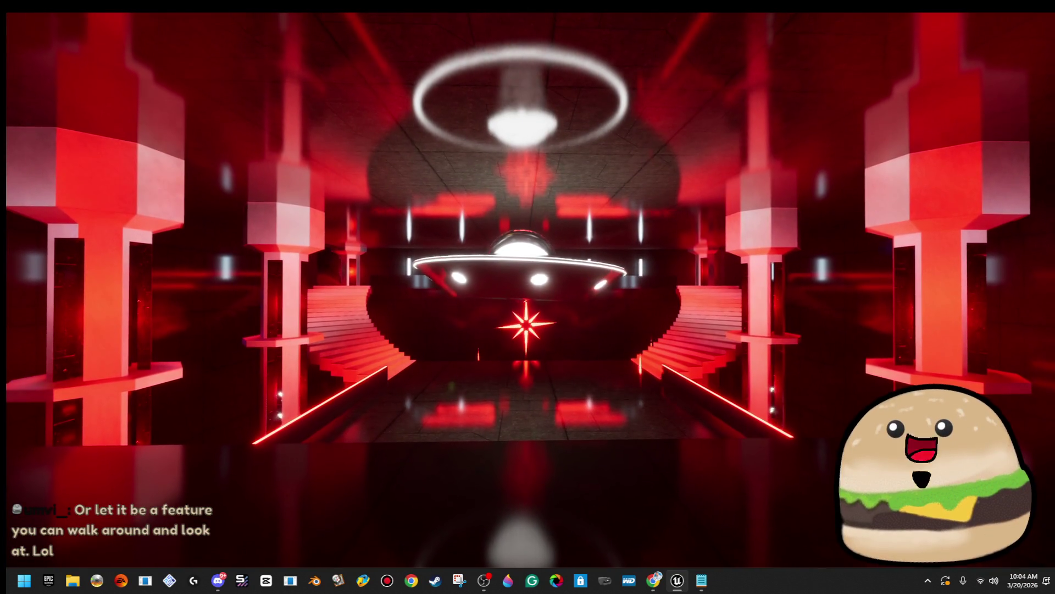
key(w)
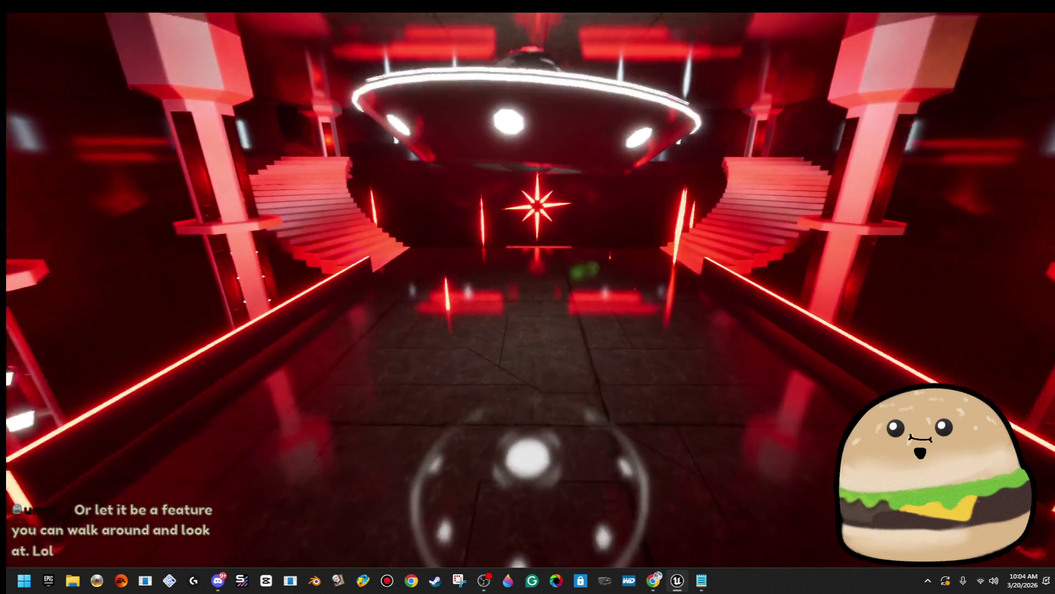
mouse_move(528, 220)
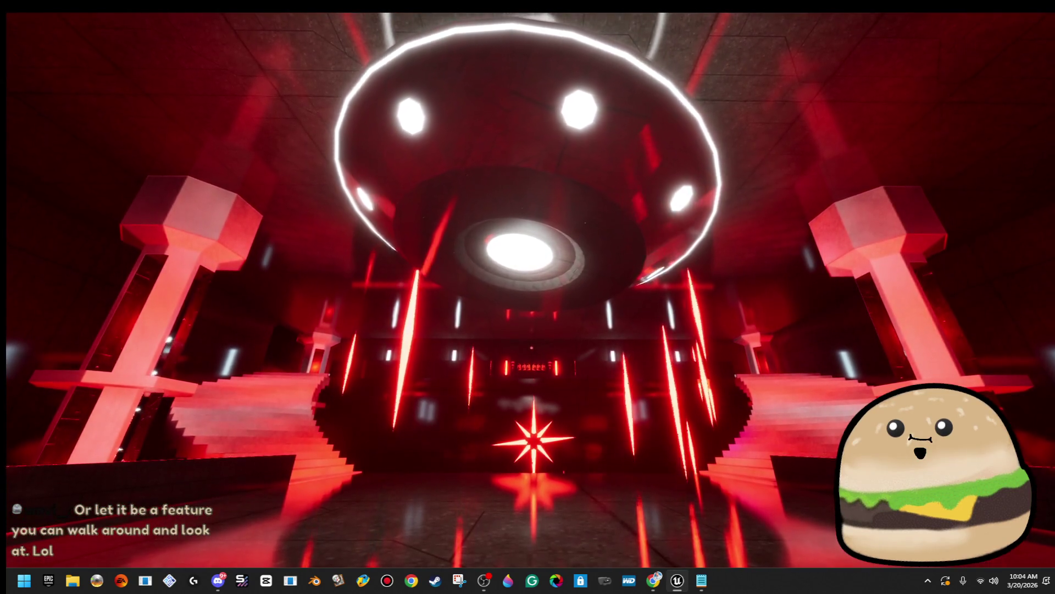
mouse_move(527, 165)
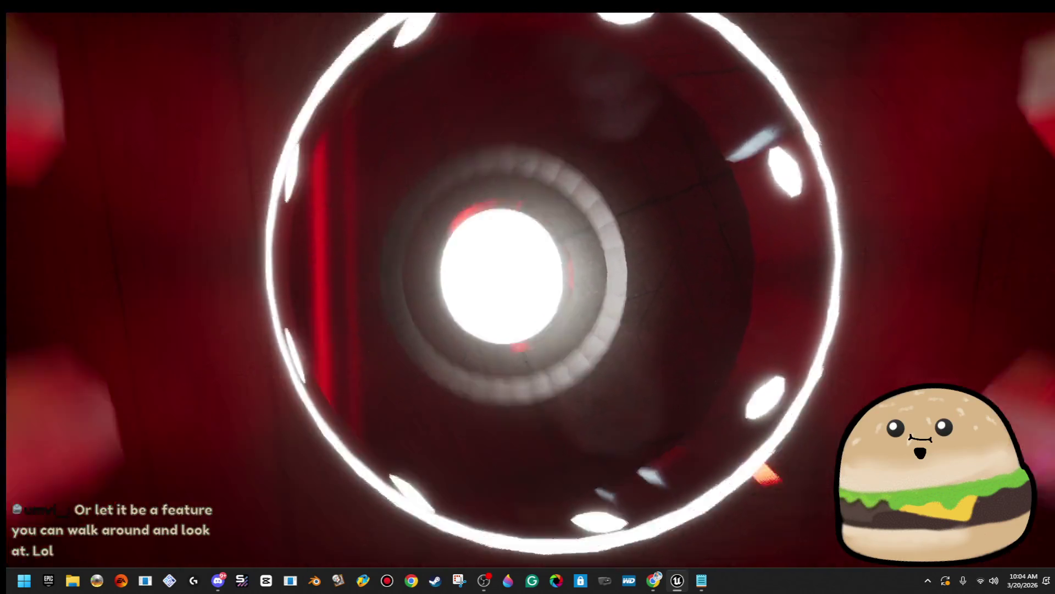
mouse_move(528, 297)
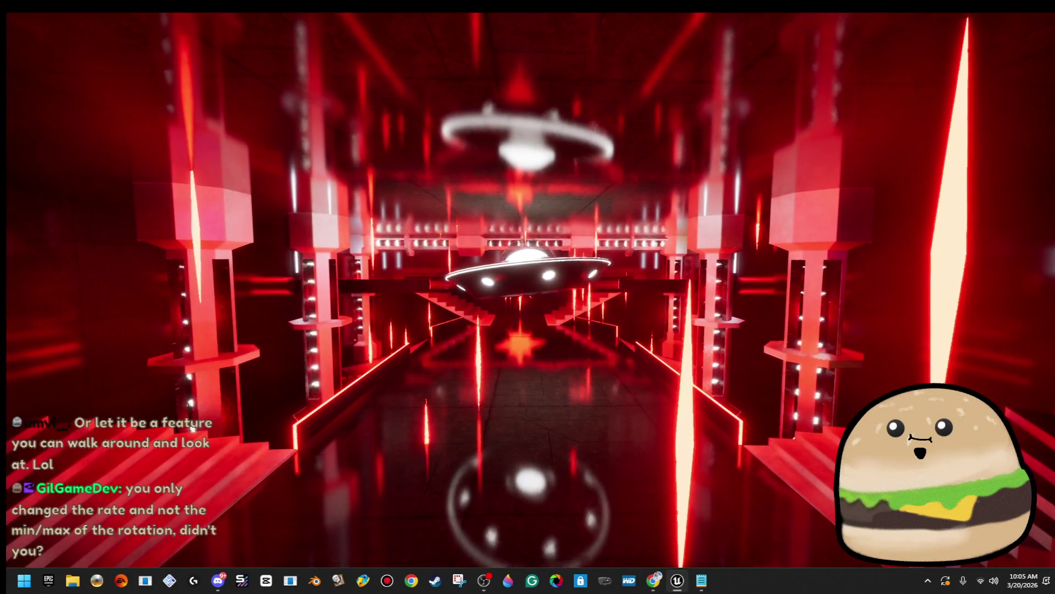
Step: Stop play, select the UFO, and start another play session flying toward it
key(Escape)
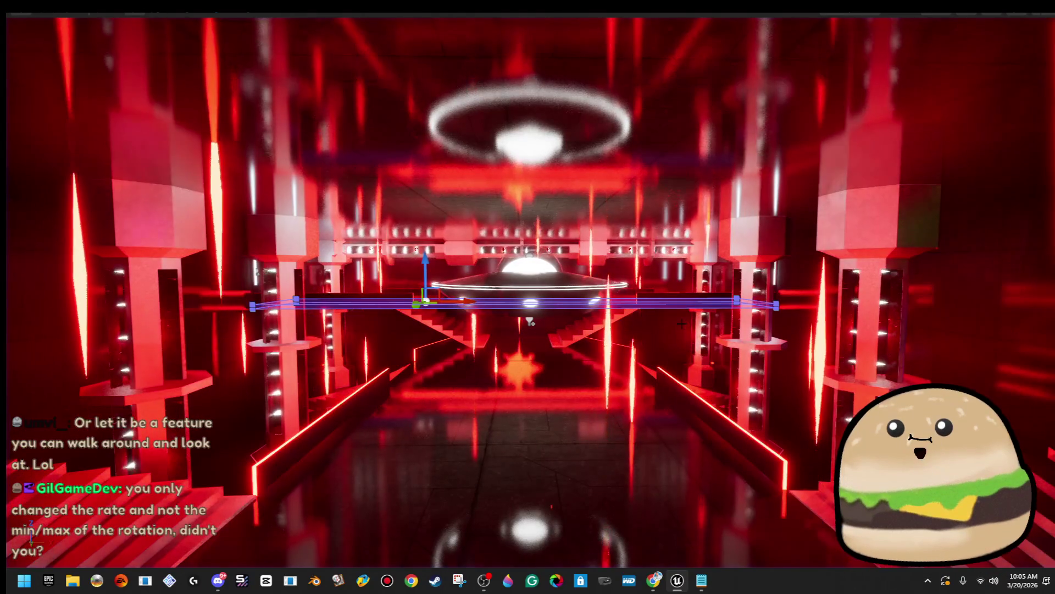
click(516, 281)
click(556, 285)
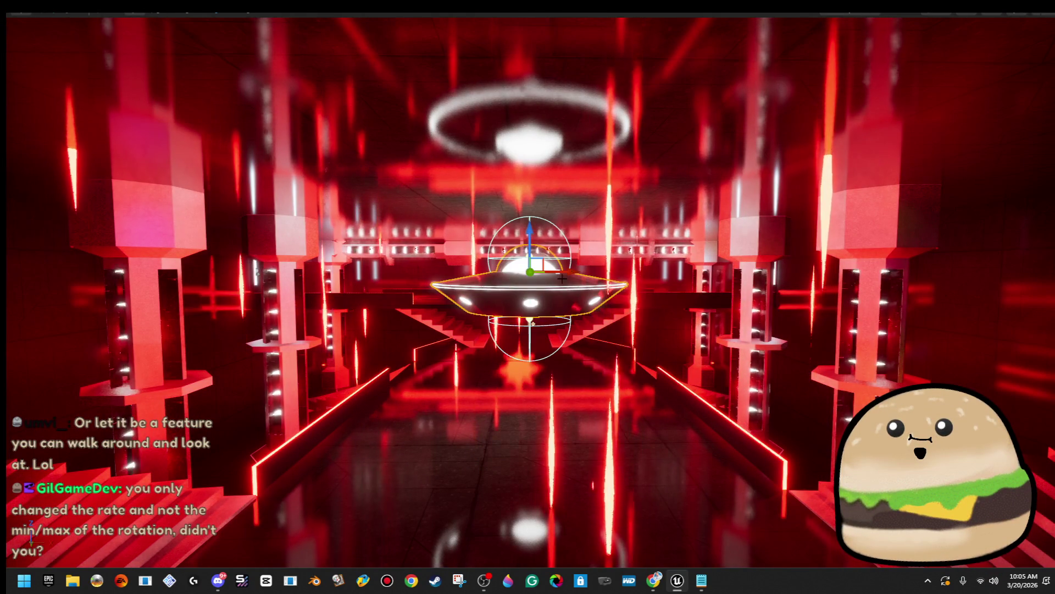
drag(569, 275, 570, 275)
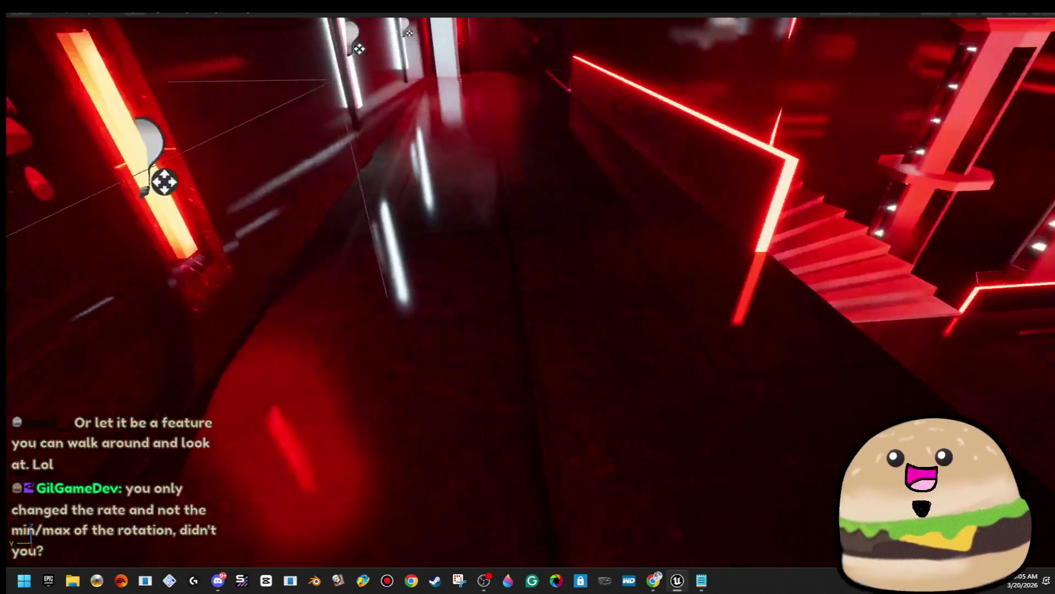
right_click(458, 201)
mouse_move(548, 473)
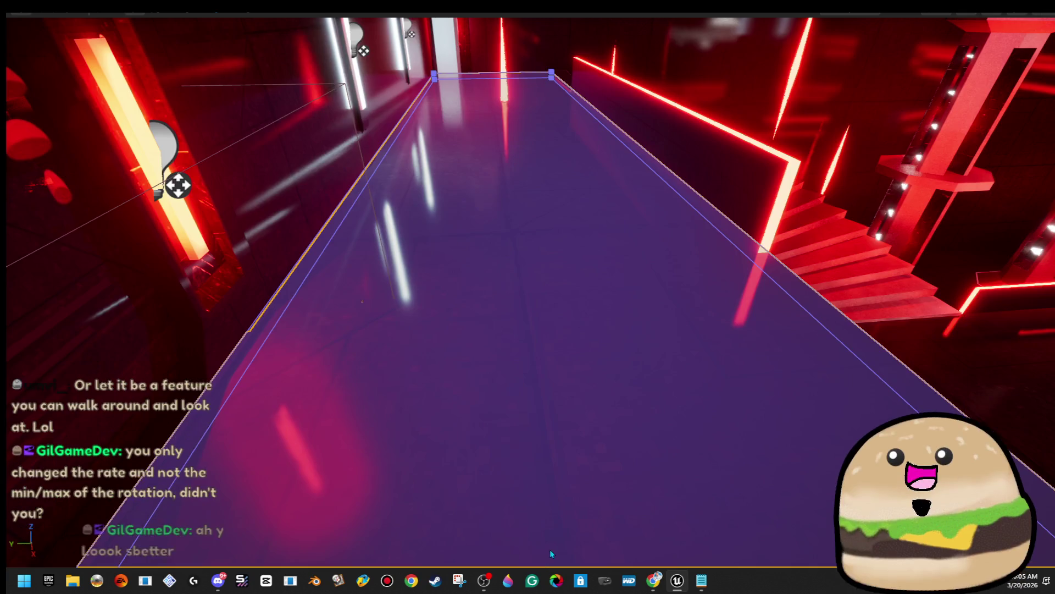
key(alt+p)
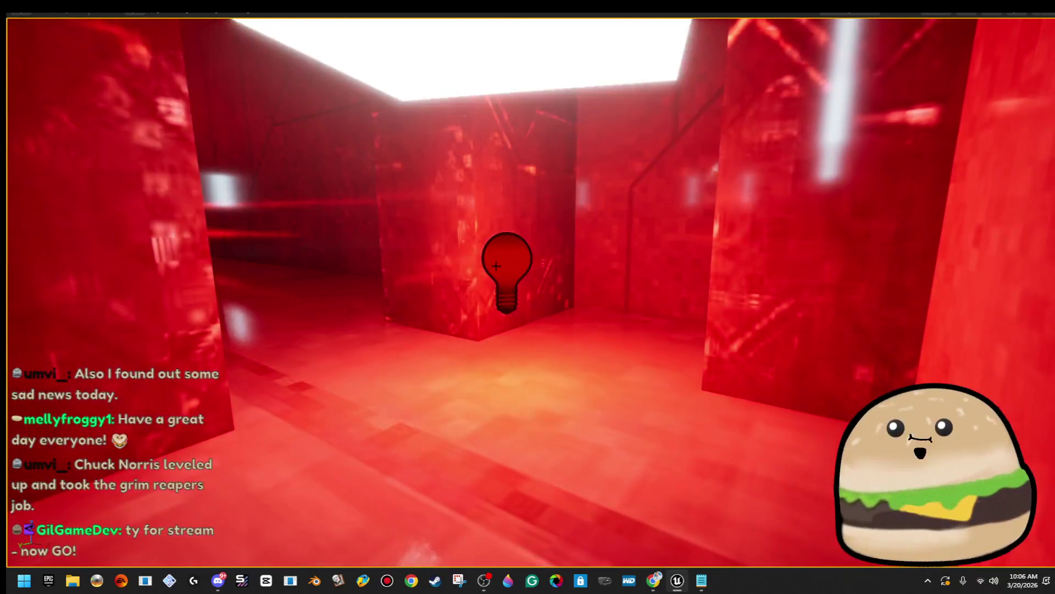
click(496, 266)
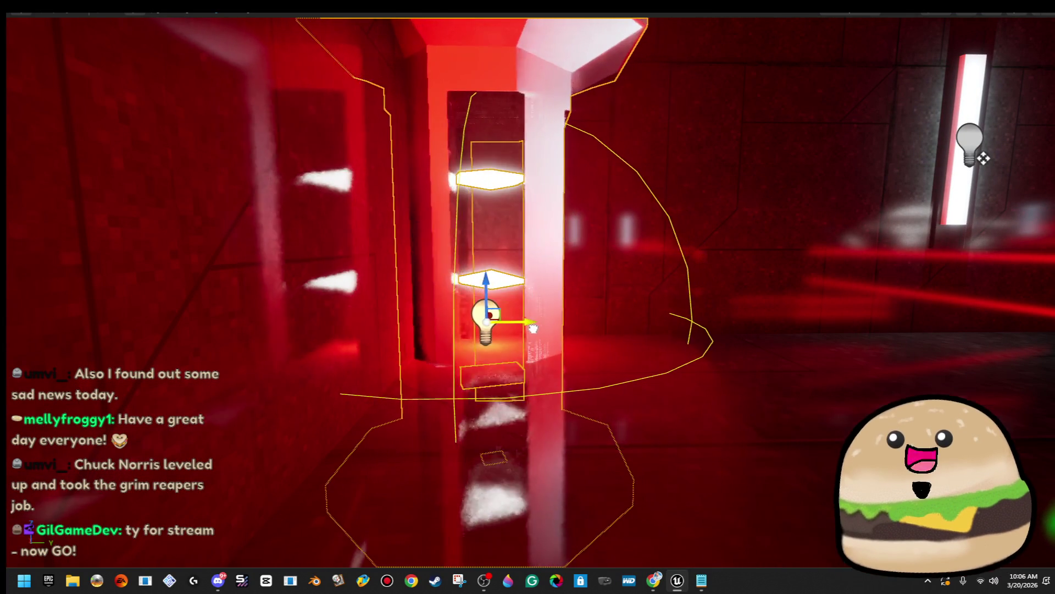
drag(510, 334, 516, 270)
drag(525, 315, 506, 335)
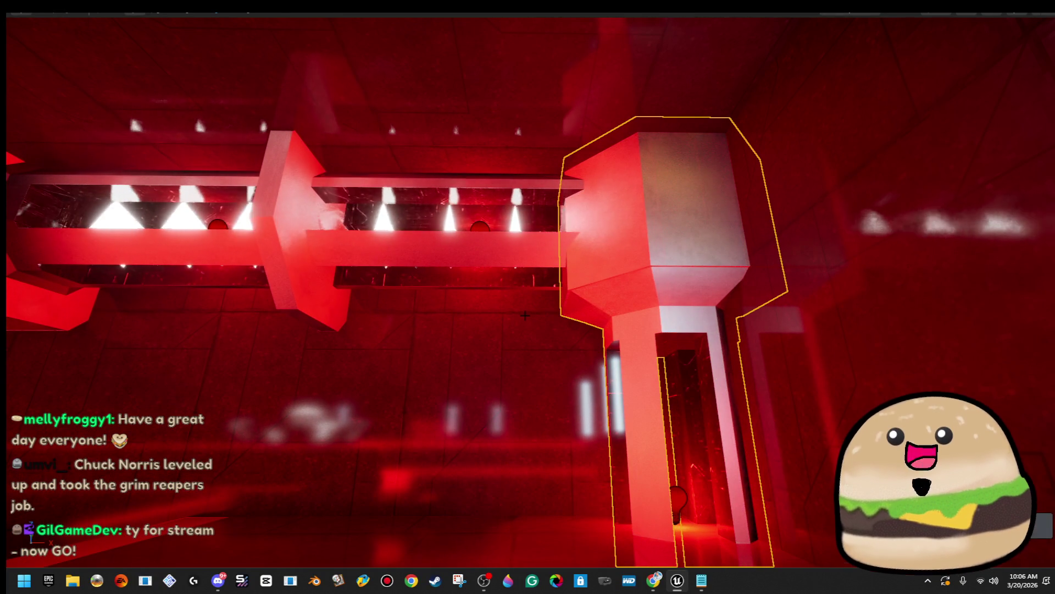
mouse_move(526, 315)
mouse_down()
mouse_move(523, 297)
mouse_move(511, 325)
mouse_up()
mouse_move(214, 366)
mouse_down()
mouse_move(203, 352)
mouse_move(220, 340)
mouse_move(214, 366)
mouse_move(589, 413)
mouse_move(552, 377)
mouse_up()
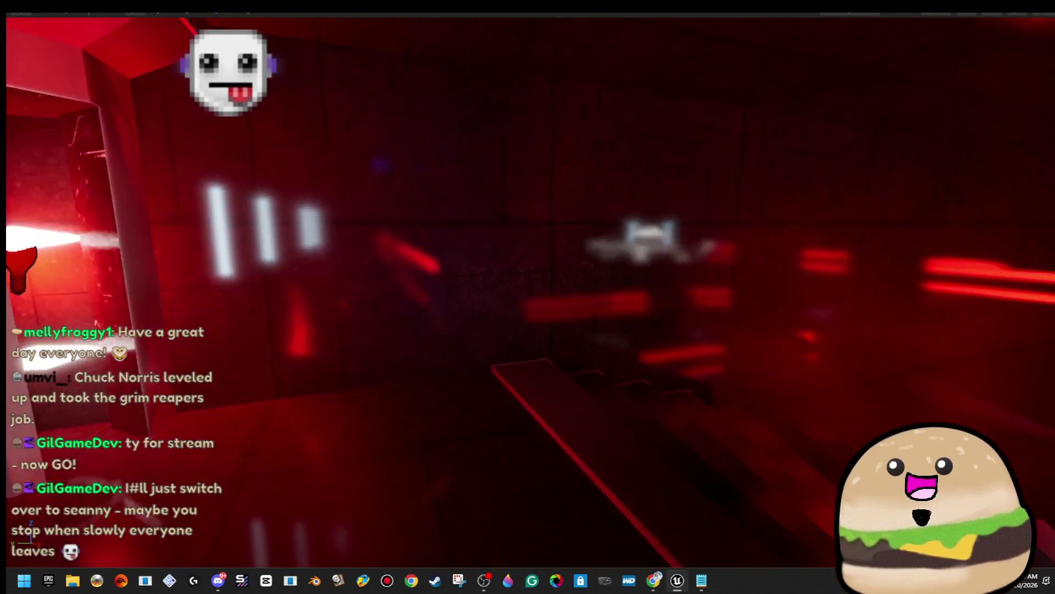
key(Escape)
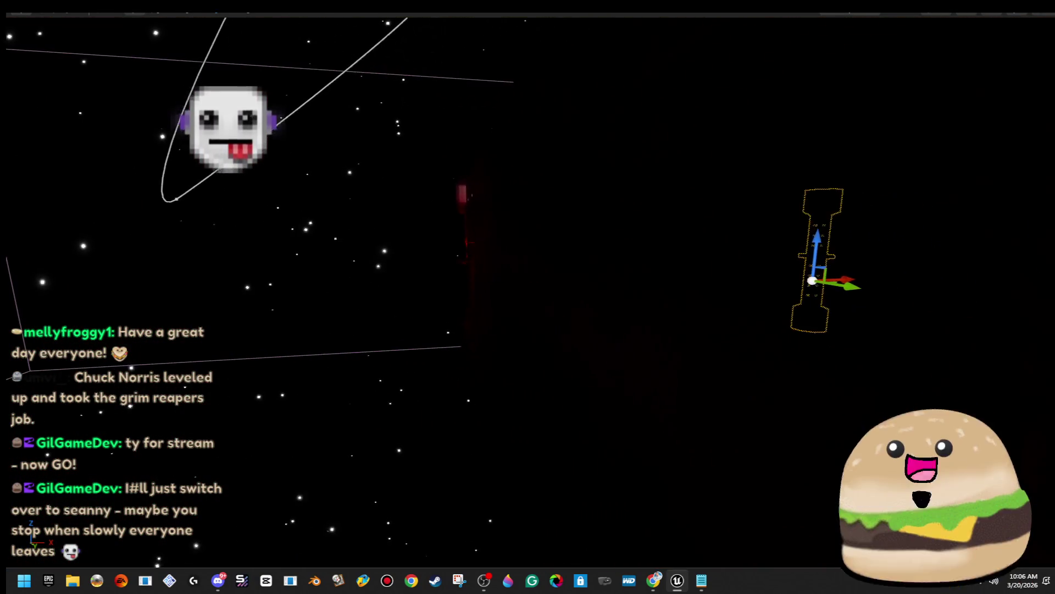
key(f)
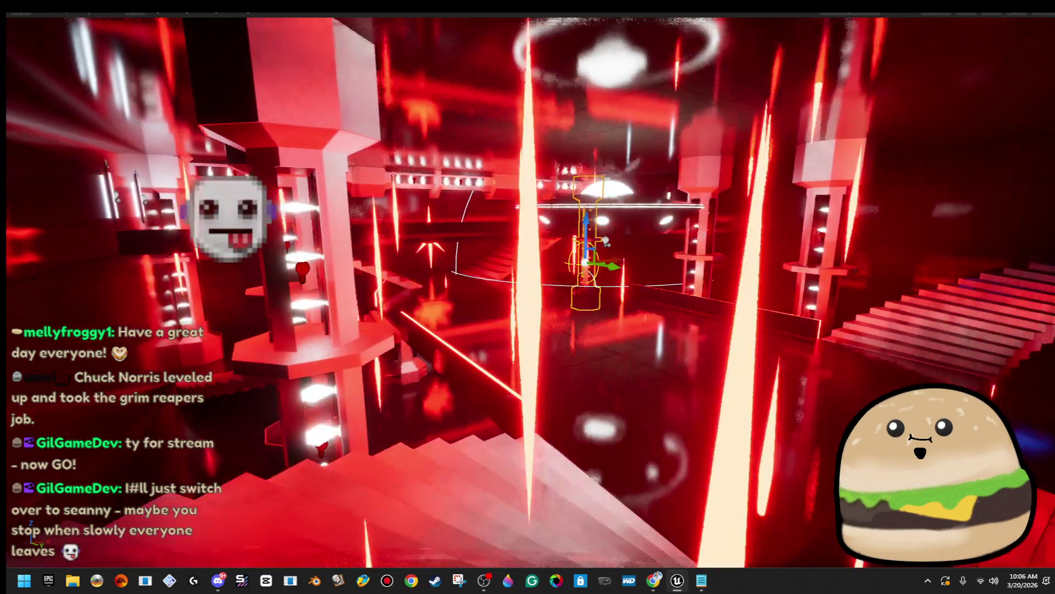